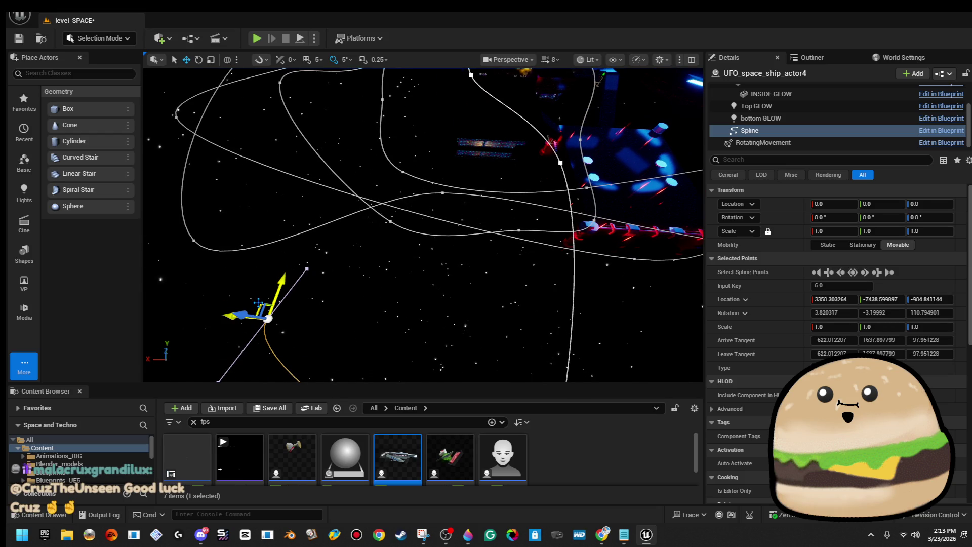
Step: Move the selected spline point down-left and re-angle its tangent direction
drag(269, 316, 262, 328)
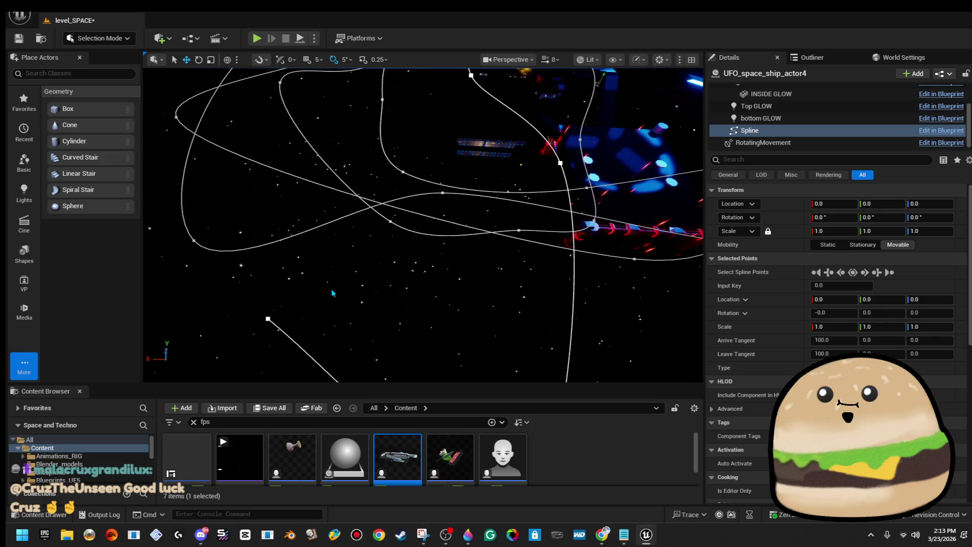
drag(332, 293, 430, 219)
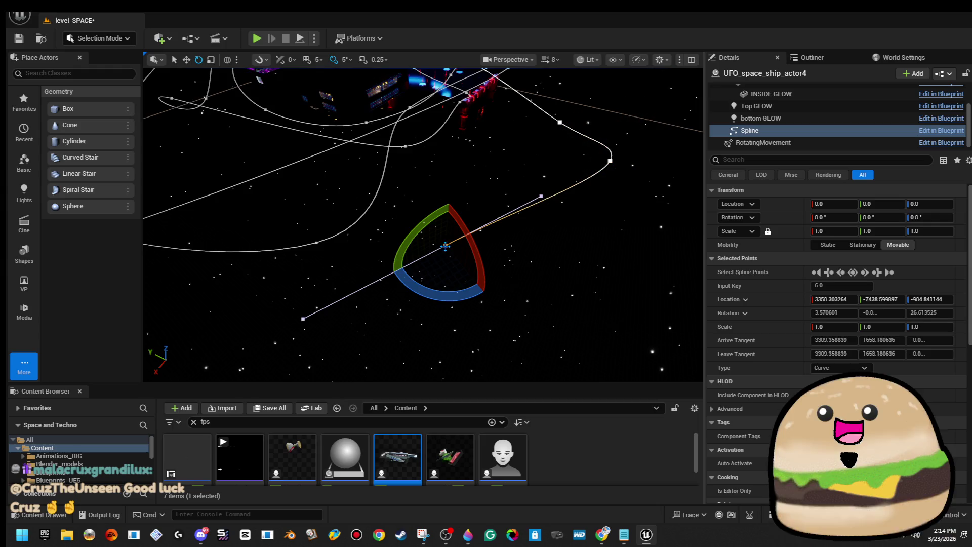
drag(445, 294, 461, 297)
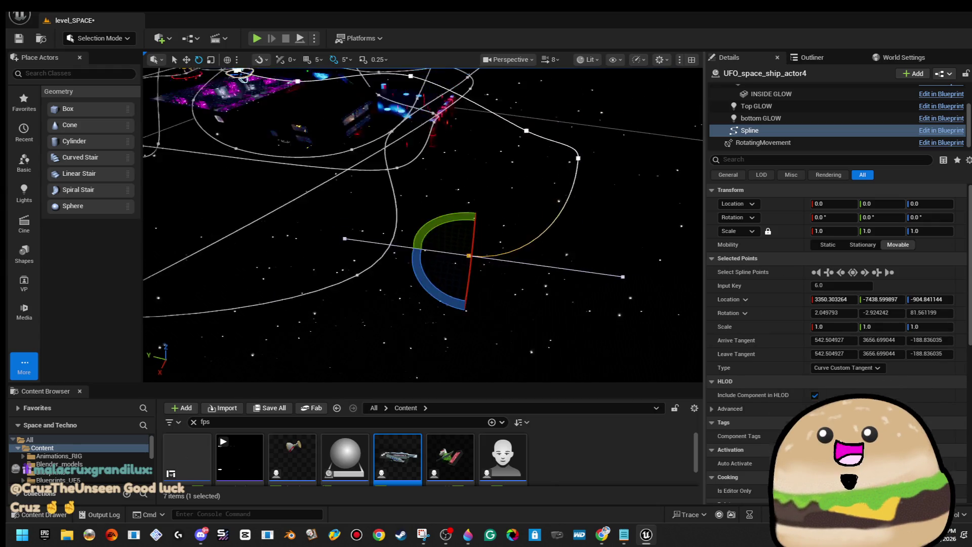
drag(423, 225, 476, 218)
scroll(423, 226, down, 10)
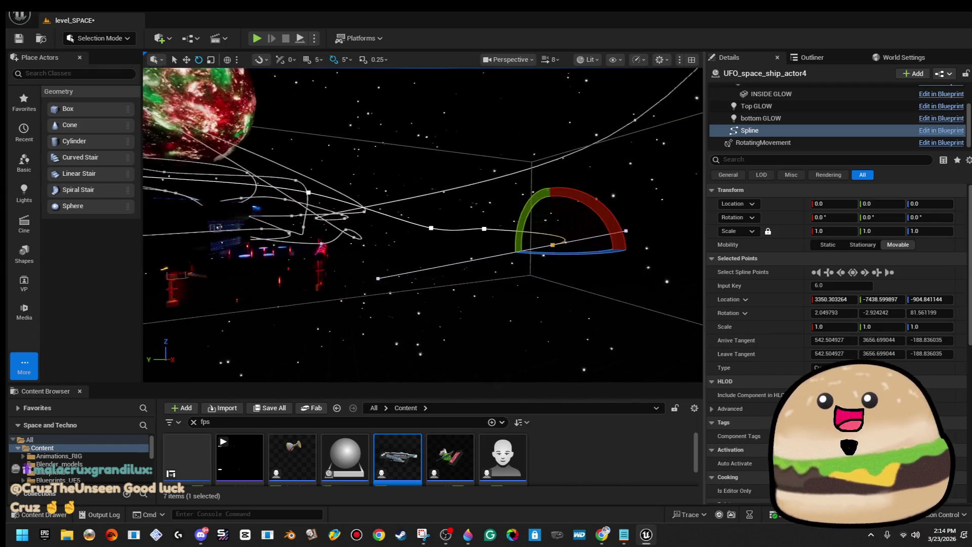
mouse_move(557, 187)
mouse_down()
mouse_move(578, 179)
mouse_move(490, 185)
mouse_up()
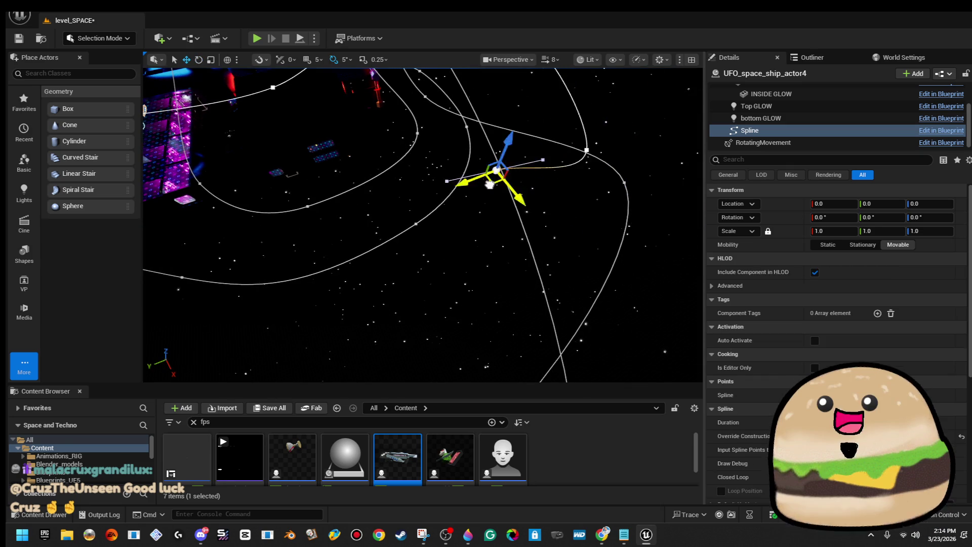
Step: Move spline point 7 to 1973.52, -3362.31 and extend the path with point 8 at 1973.52, -782.62
click(311, 165)
key(f)
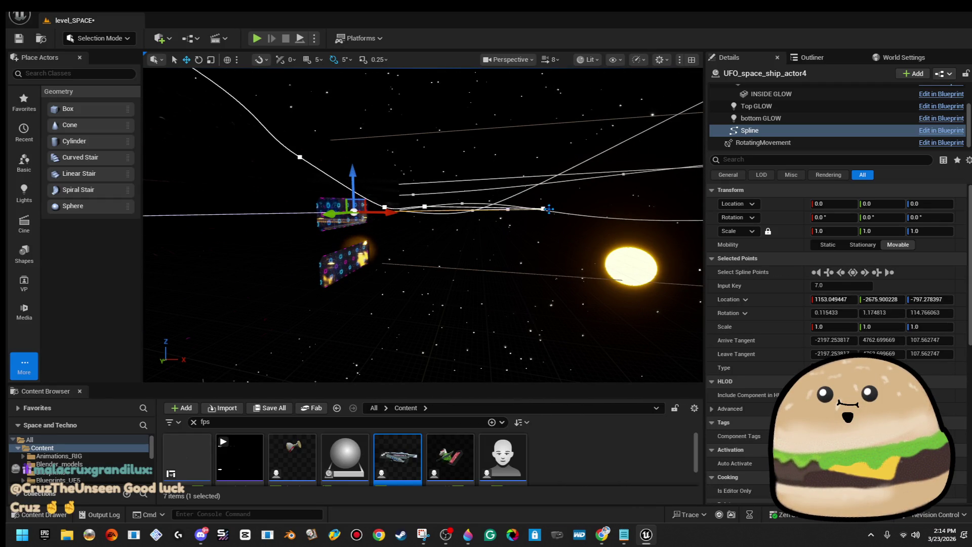
drag(538, 169, 514, 201)
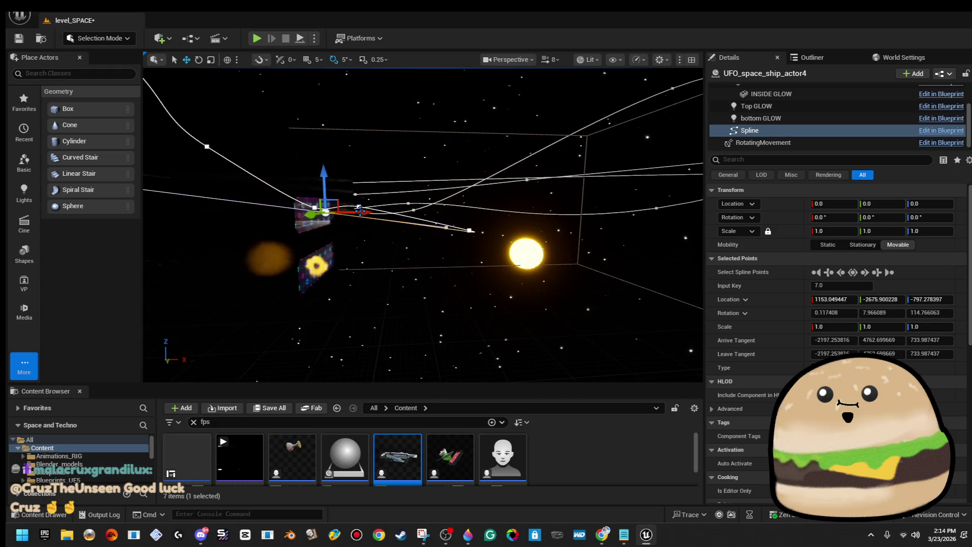
mouse_move(358, 209)
mouse_down()
mouse_move(469, 205)
mouse_move(505, 234)
mouse_move(511, 257)
mouse_move(479, 244)
mouse_move(228, 273)
mouse_up()
key(f)
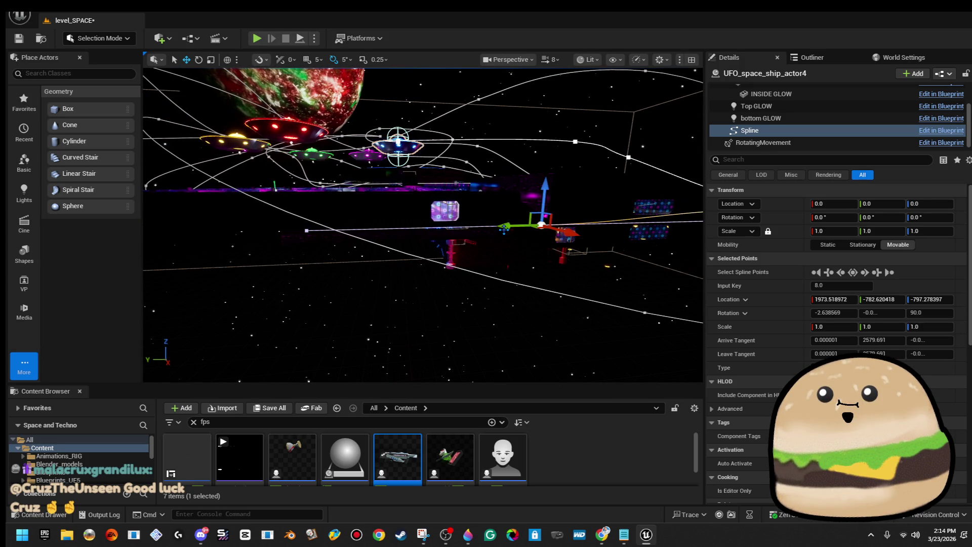
Step: Shift point 8 along Y to 3262.80, 1050.95 and select point 9 for rotating
drag(504, 229, 165, 218)
key(f)
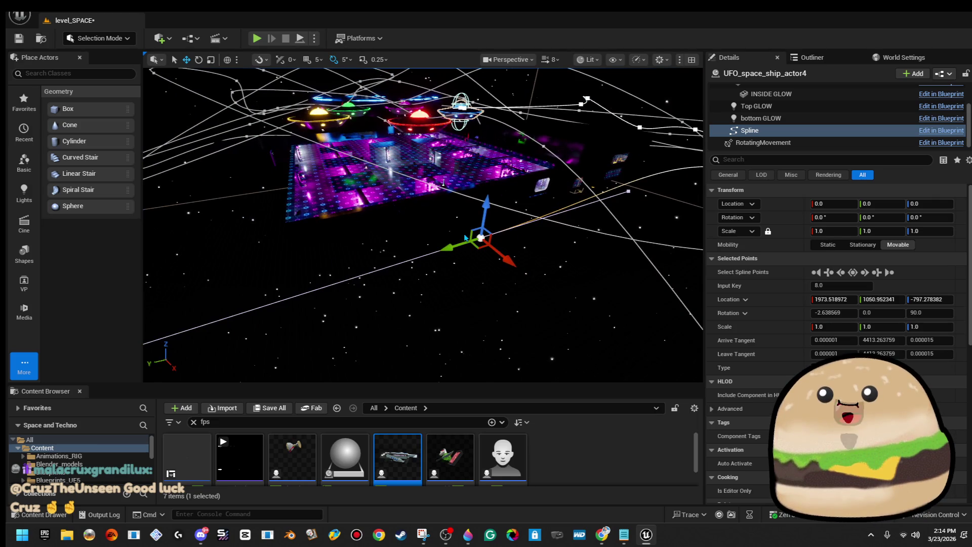
click(334, 152)
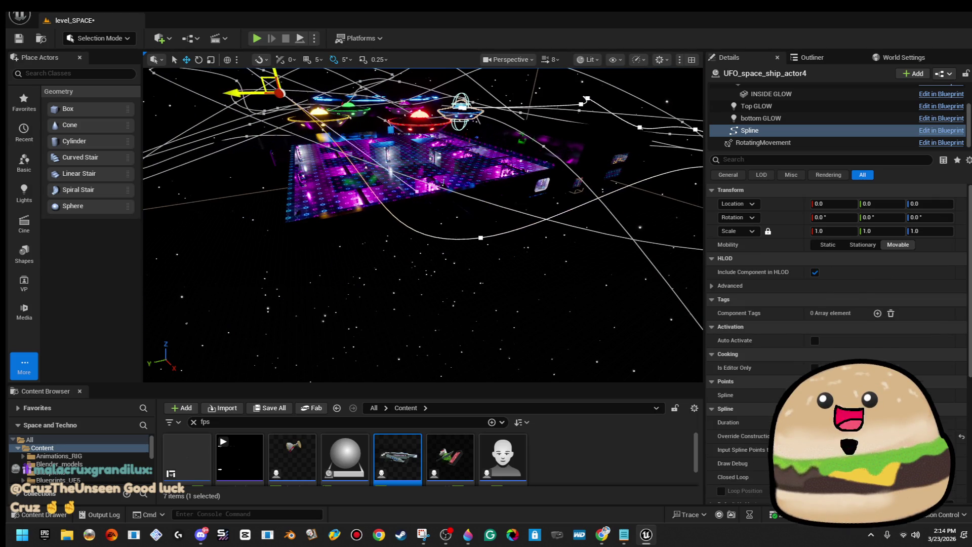
drag(419, 254, 418, 253)
click(358, 235)
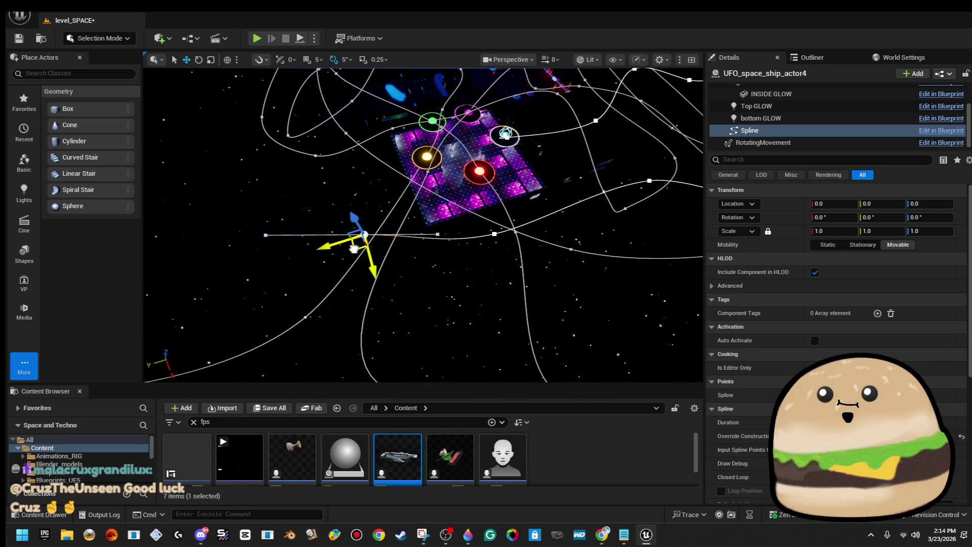
key(e)
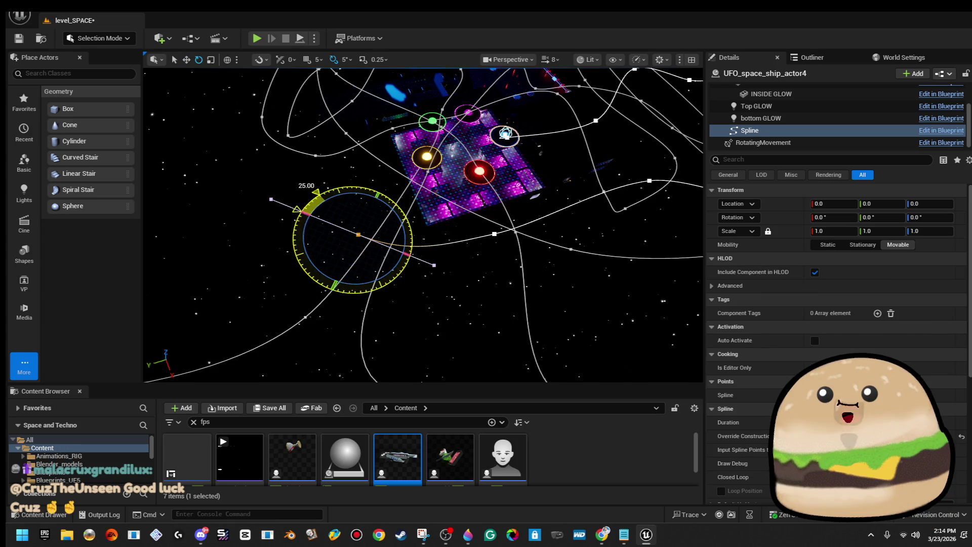
click(358, 235)
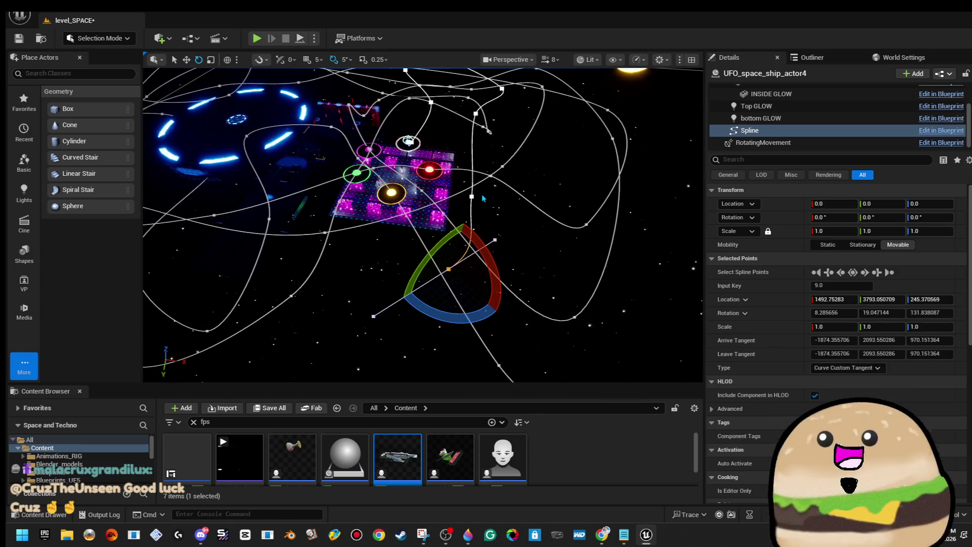
Step: Push spline point 7 outward along X to 2290.16
click(490, 202)
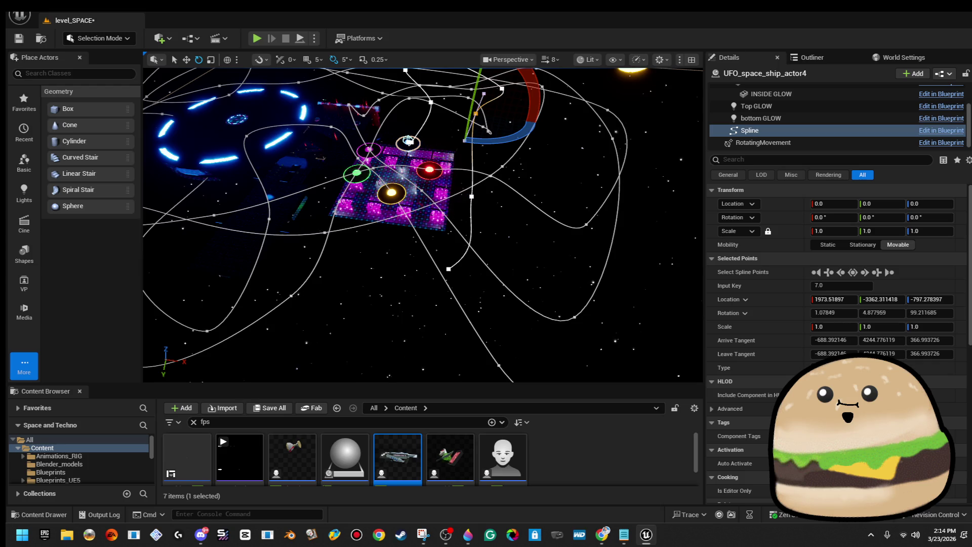
drag(508, 201, 541, 202)
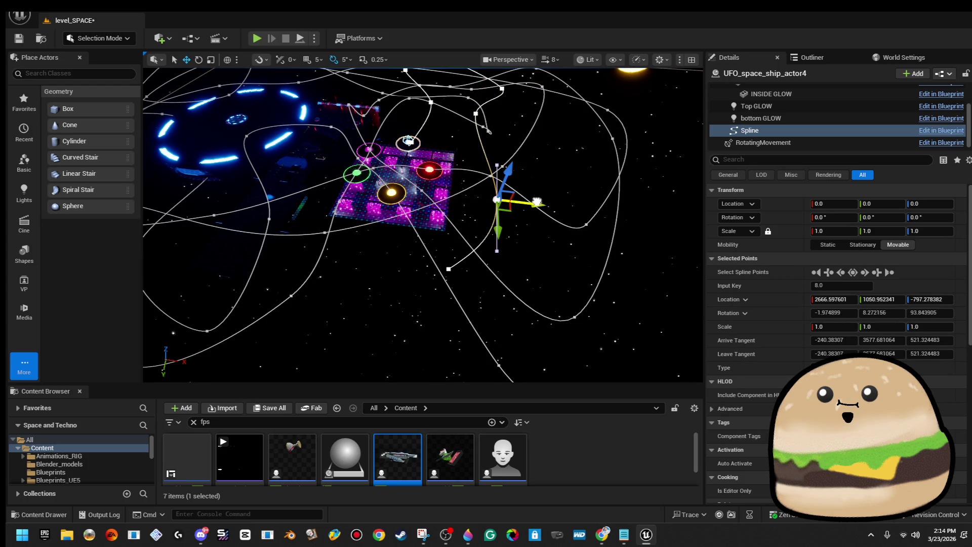
key(f)
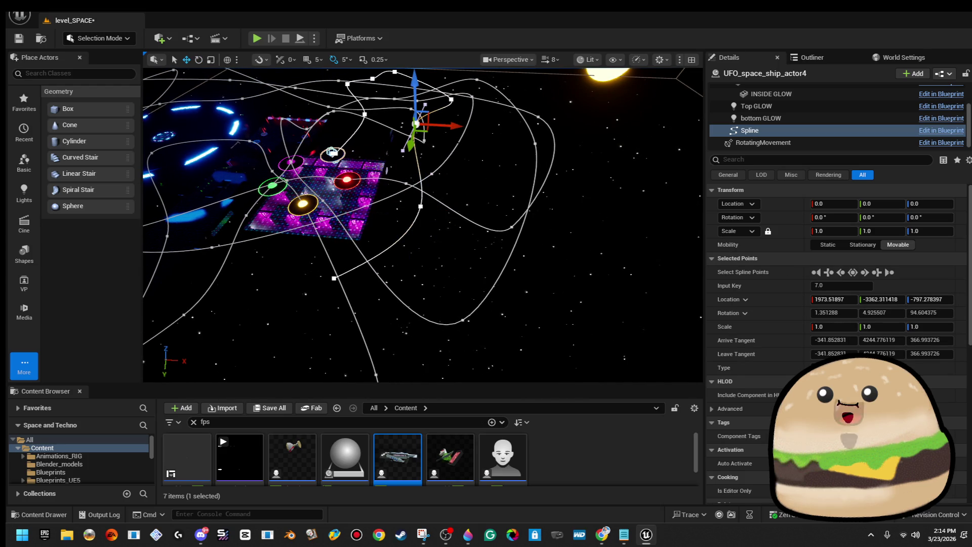
drag(455, 126, 464, 126)
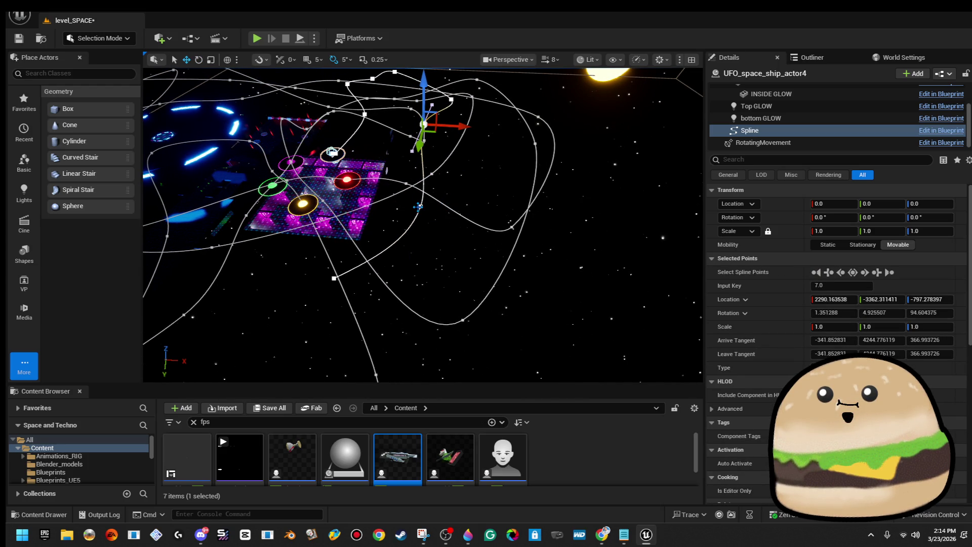
drag(448, 208, 469, 209)
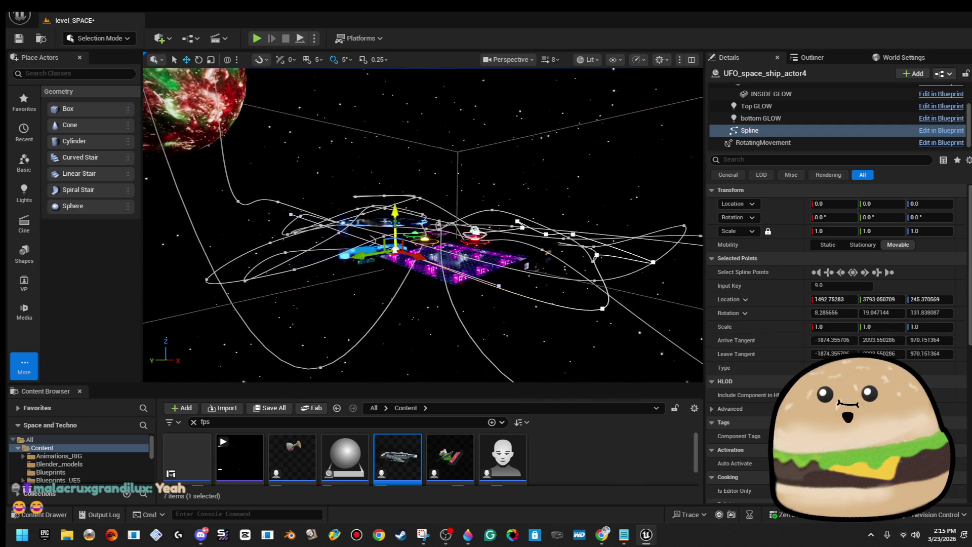
Step: Raise point 9, add a new point 10, then lower it and shift it along Y
drag(395, 215, 394, 88)
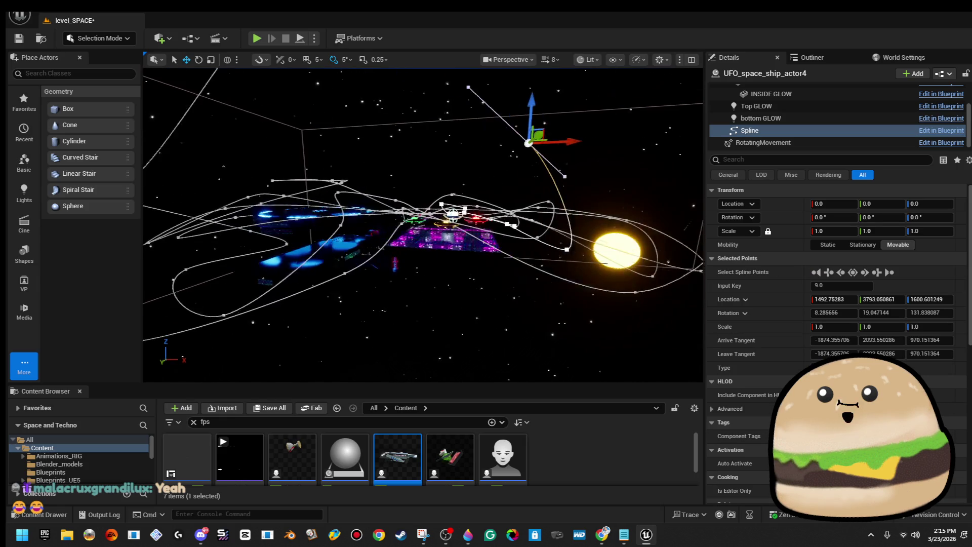
drag(567, 136, 324, 138)
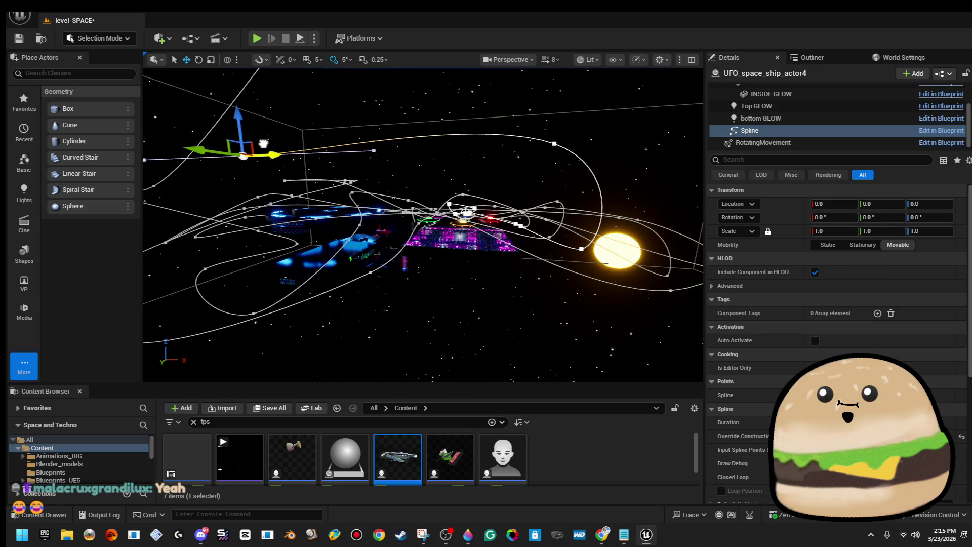
click(188, 146)
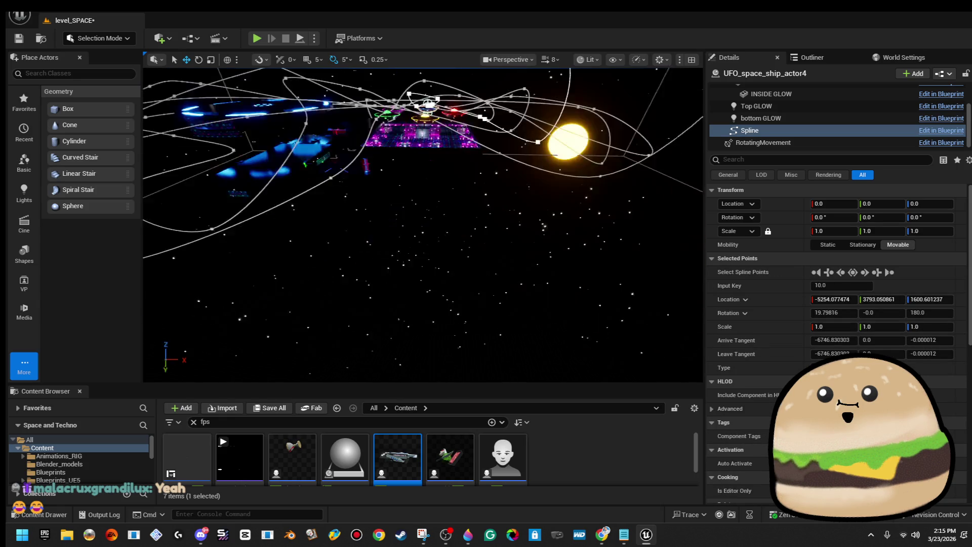
key(f)
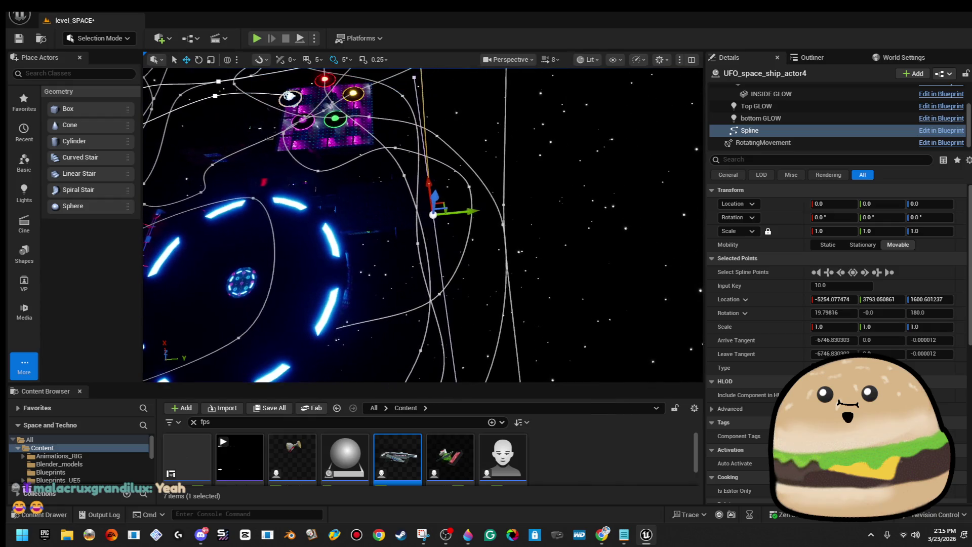
mouse_move(433, 214)
mouse_down()
mouse_move(344, 208)
mouse_move(365, 213)
mouse_up()
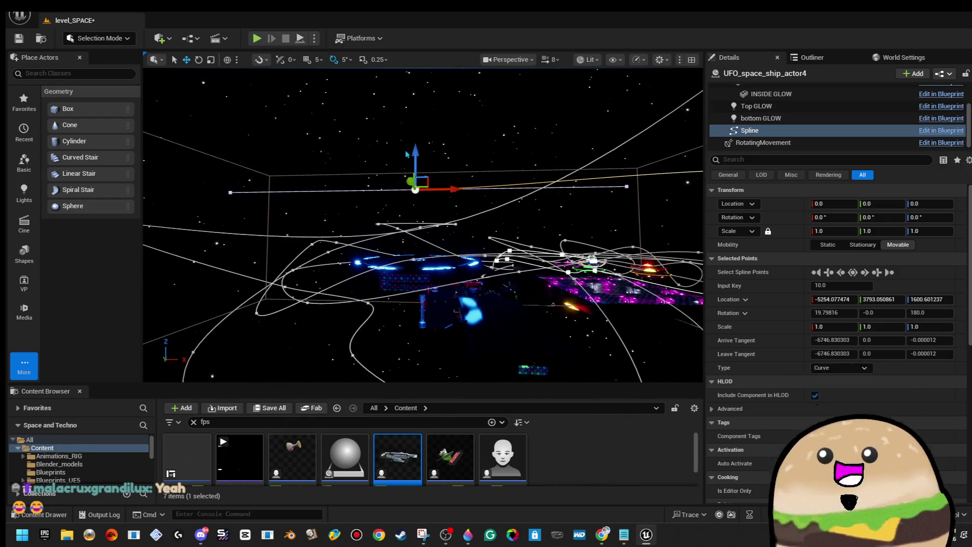
mouse_move(415, 152)
mouse_down()
mouse_move(413, 332)
mouse_move(396, 324)
mouse_move(400, 314)
mouse_move(359, 253)
mouse_move(384, 235)
mouse_up()
mouse_move(324, 303)
mouse_down()
mouse_move(421, 319)
mouse_move(431, 284)
mouse_move(435, 309)
mouse_up()
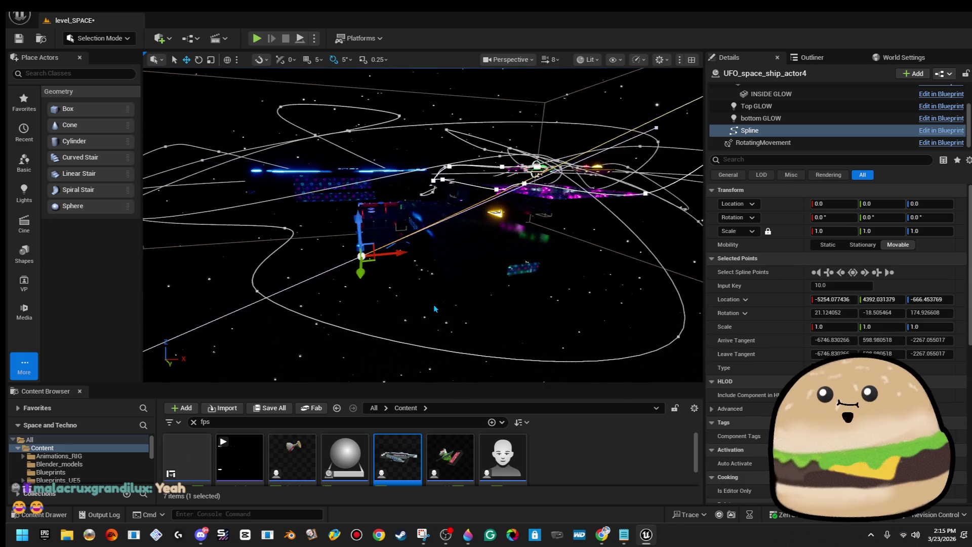
Step: Drop point 10 well below the UFO and move point 11 along Y
click(374, 260)
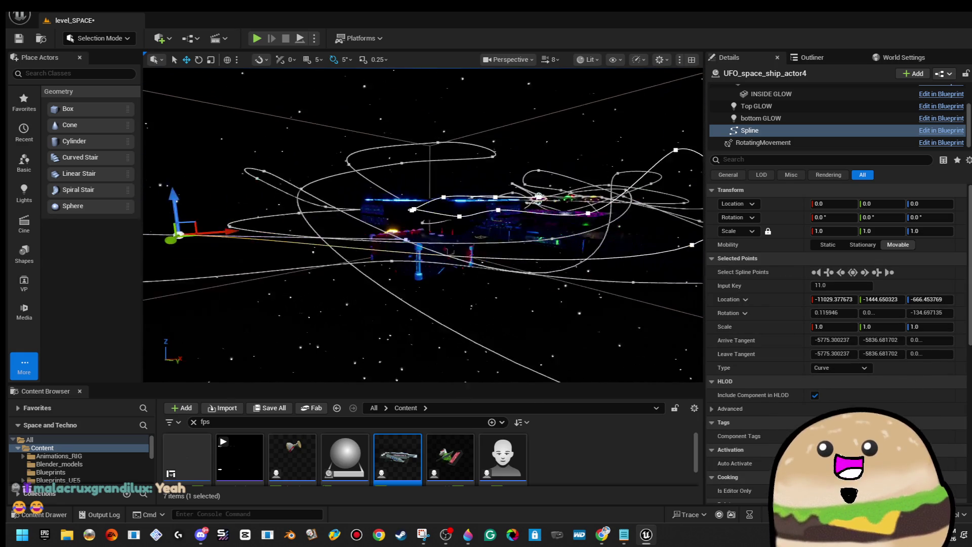
mouse_move(375, 260)
mouse_down()
mouse_move(294, 253)
mouse_move(292, 223)
mouse_up()
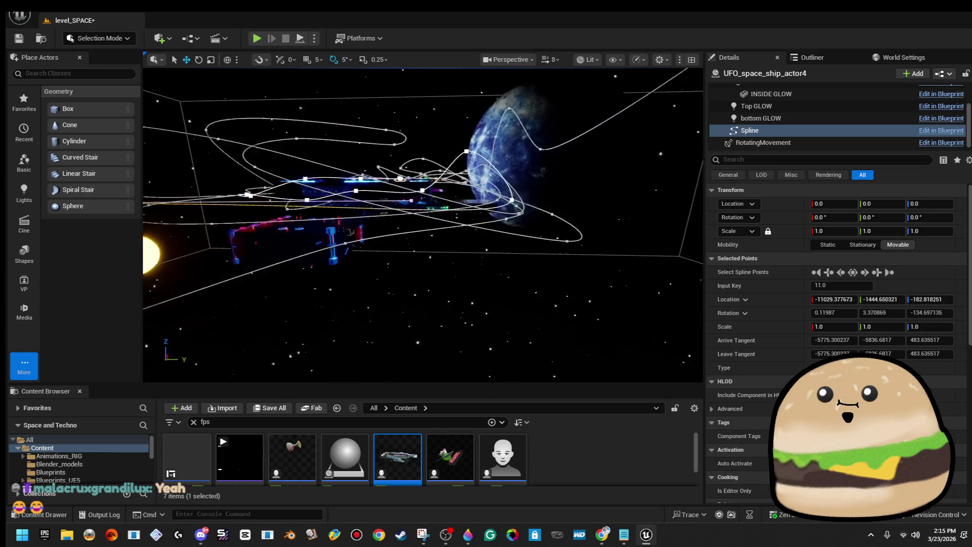
mouse_move(554, 273)
mouse_down()
mouse_move(553, 263)
mouse_move(553, 273)
mouse_up()
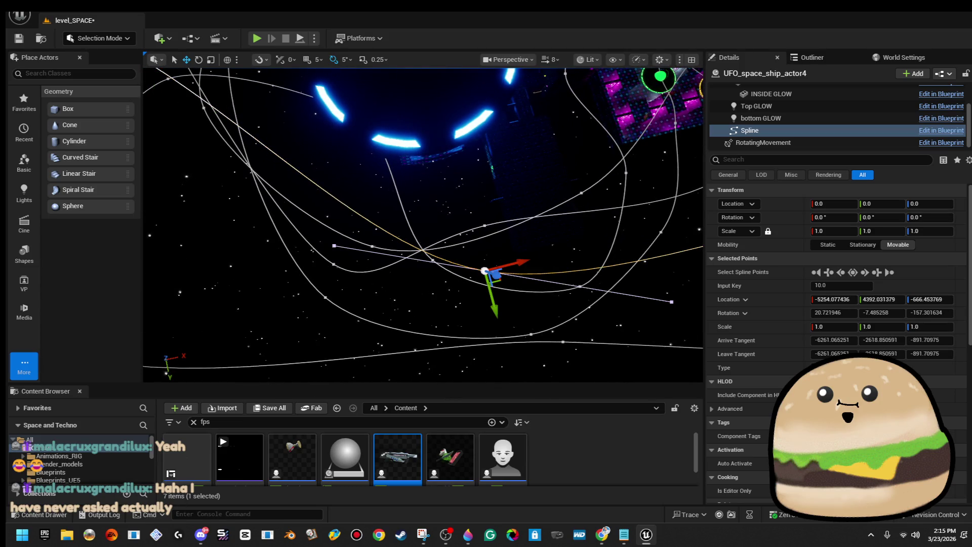
key(f)
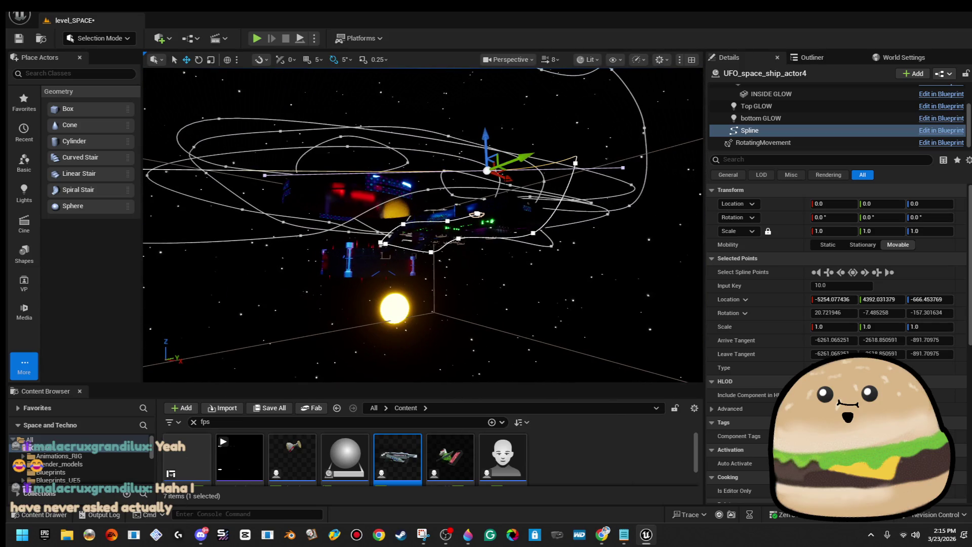
drag(486, 145, 496, 232)
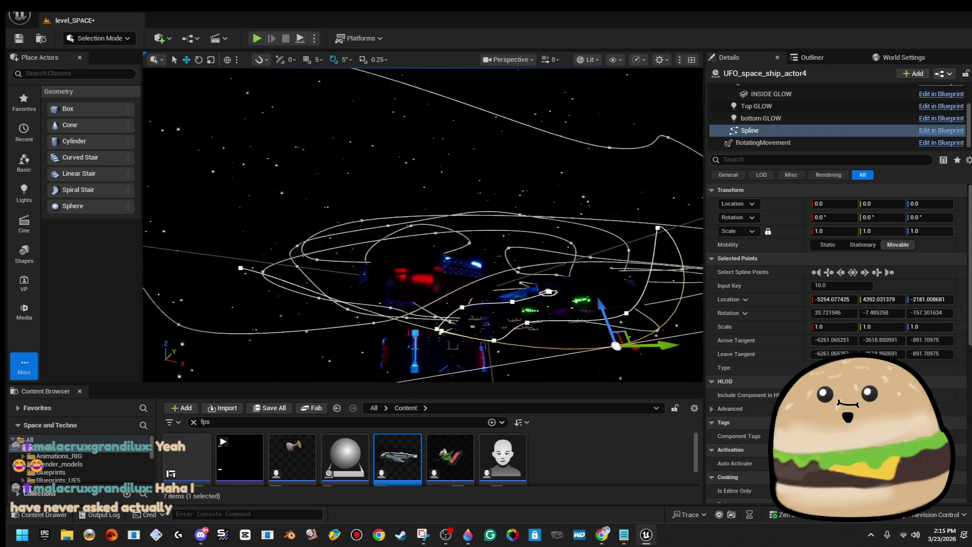
key(f)
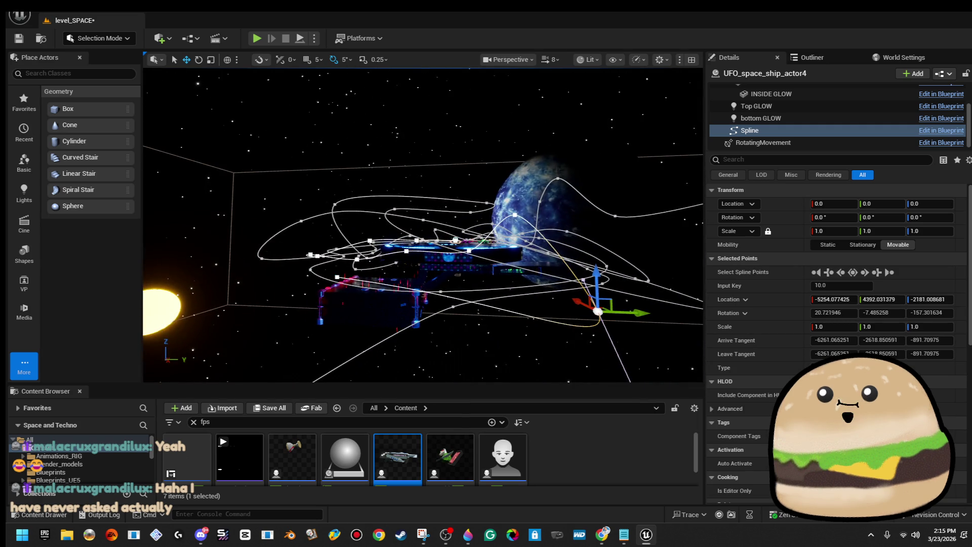
key(f)
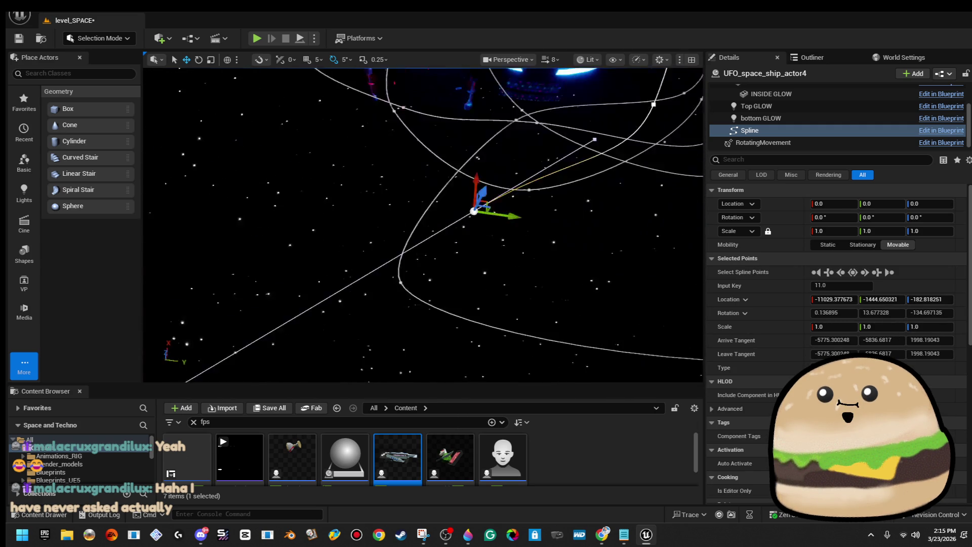
mouse_move(423, 225)
mouse_down()
mouse_move(471, 213)
mouse_move(481, 251)
mouse_up()
mouse_move(319, 253)
mouse_down()
mouse_move(494, 256)
mouse_move(258, 250)
mouse_move(283, 259)
mouse_up()
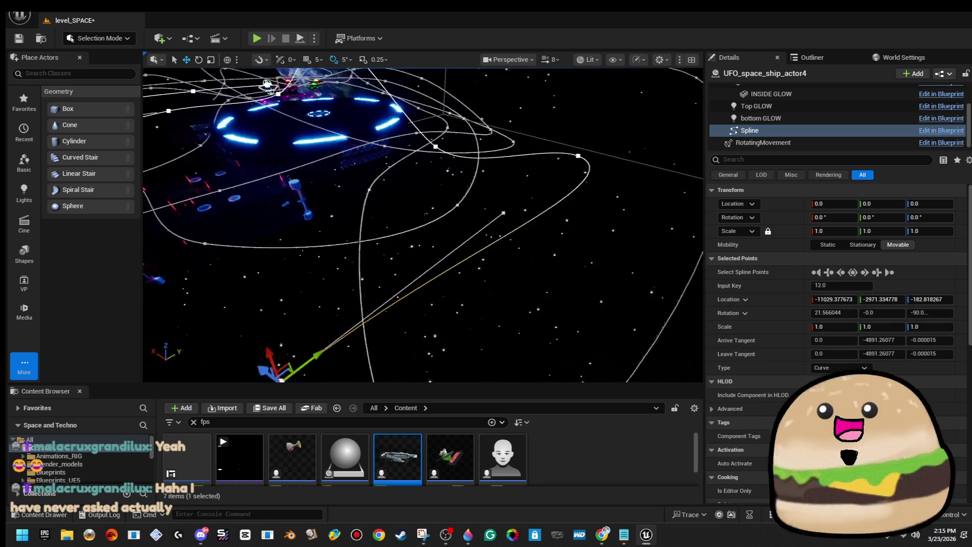
key(f)
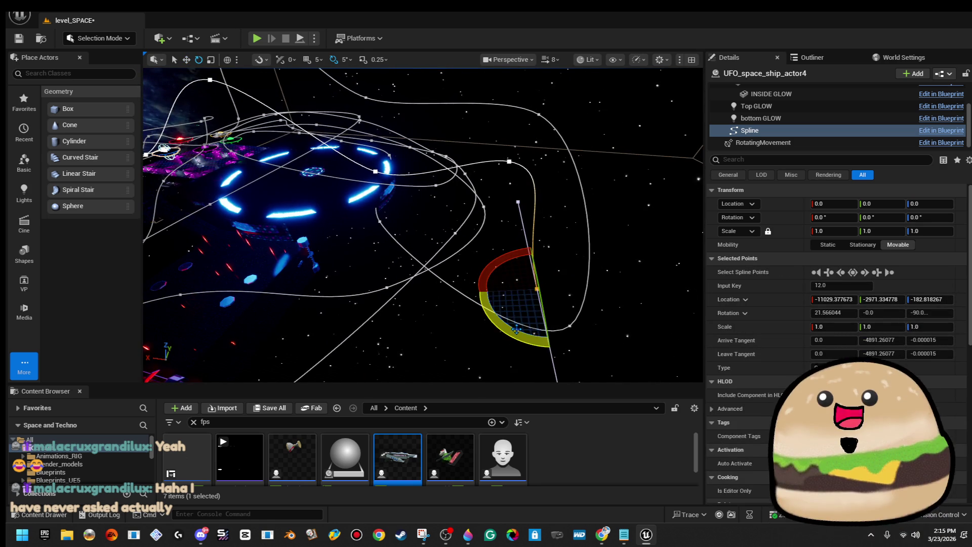
Step: Re-angle the curve and add points 13 and 14, with point 13 near -6027.60, -4543.64, -182.82
drag(517, 330, 502, 314)
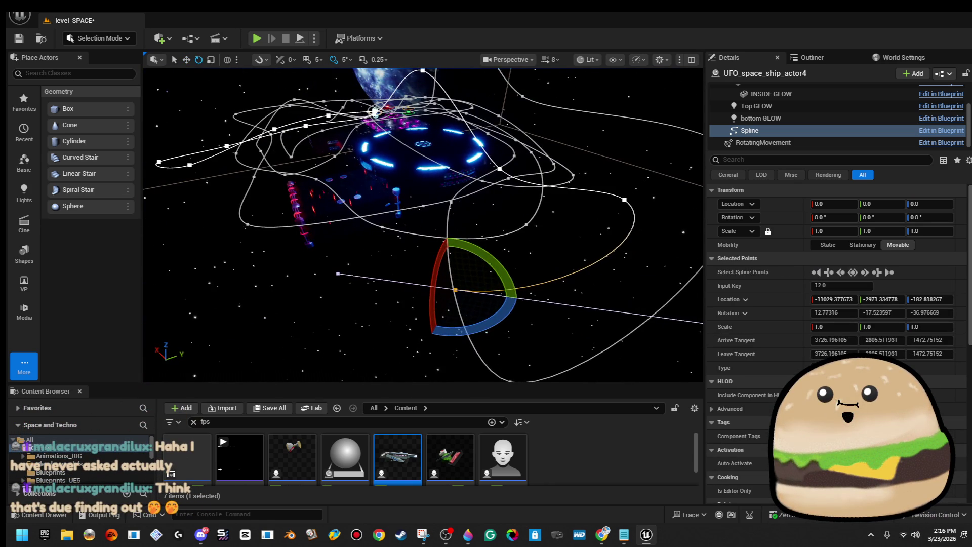
mouse_move(435, 261)
mouse_down()
mouse_move(333, 164)
mouse_move(283, 169)
mouse_up()
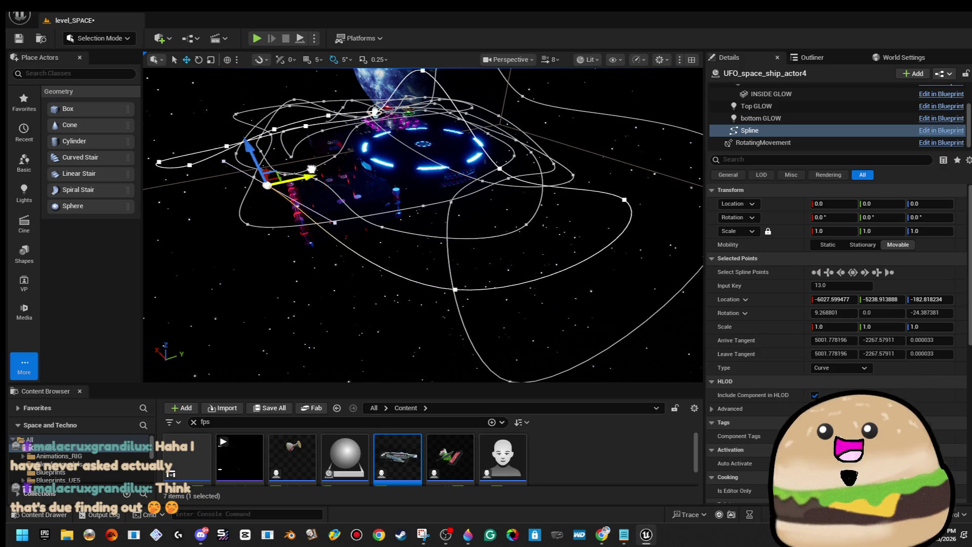
key(f)
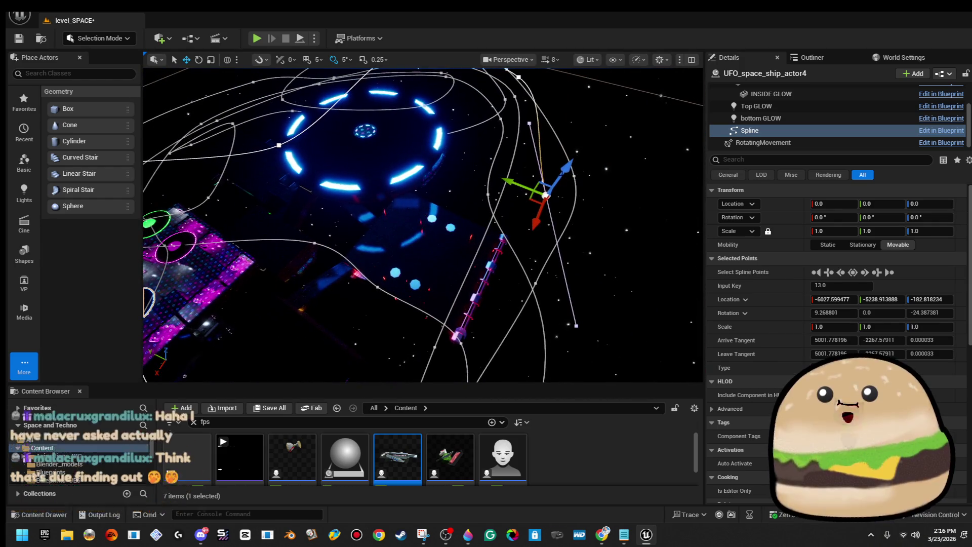
drag(881, 299, 912, 299)
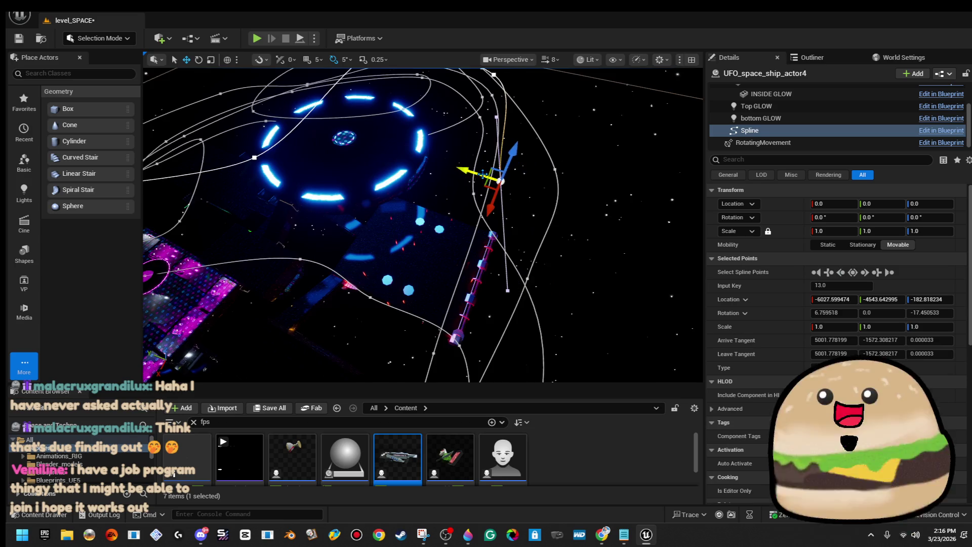
mouse_move(528, 242)
mouse_down()
mouse_move(464, 274)
mouse_move(493, 267)
mouse_up()
Step: Reposition spline point 14 and rotate it by 25 degrees
click(367, 183)
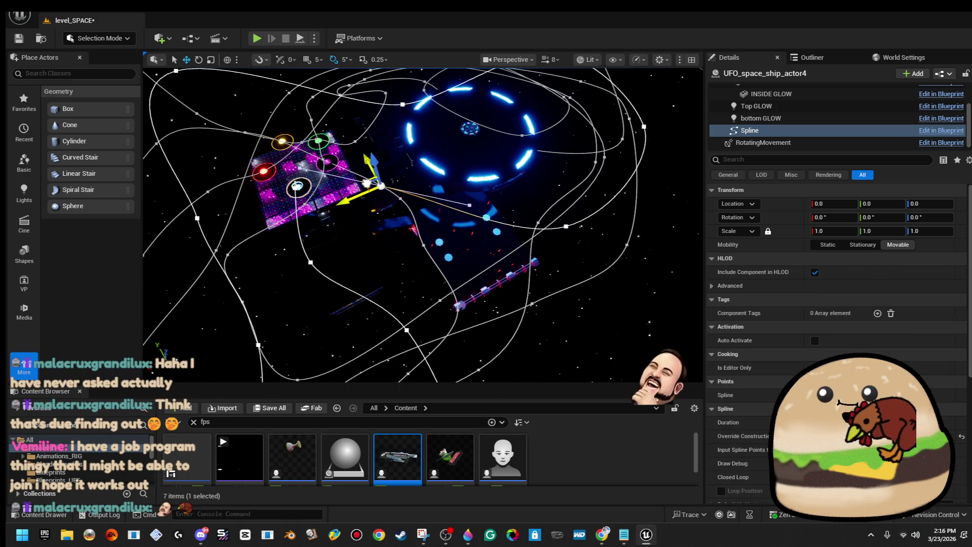
click(388, 204)
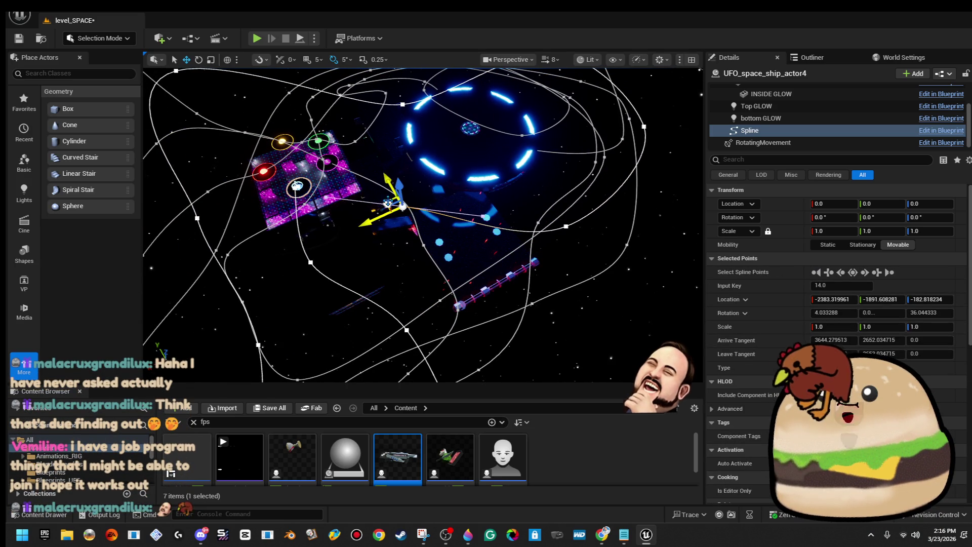
key(w)
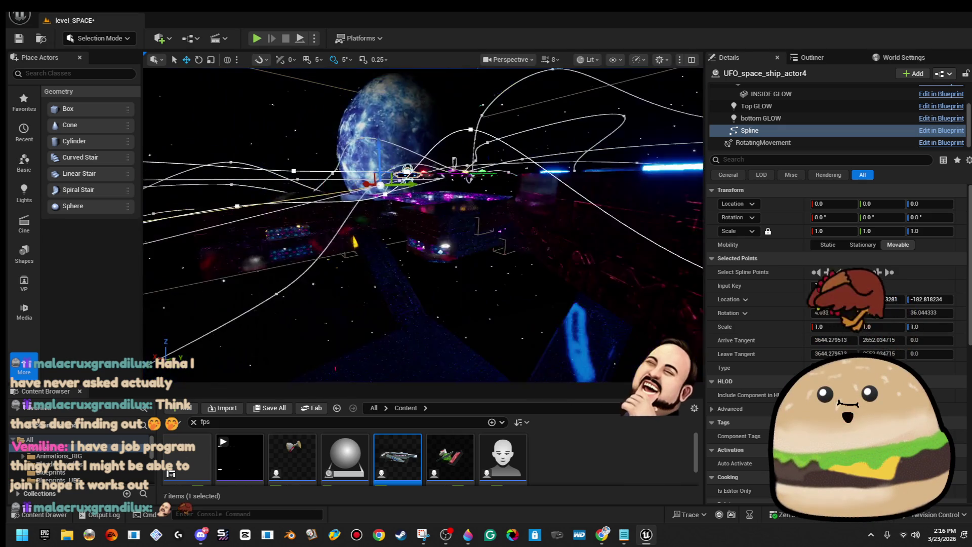
key(w)
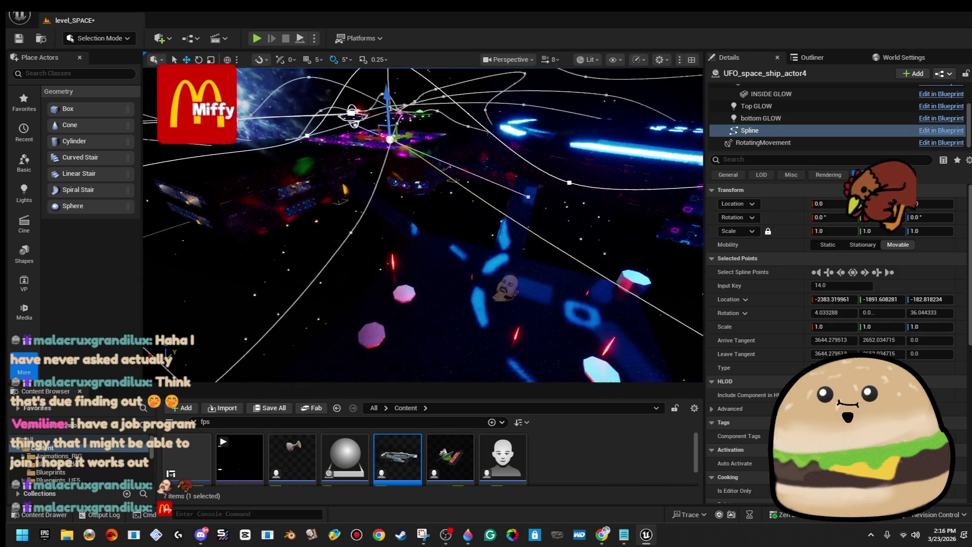
key(w)
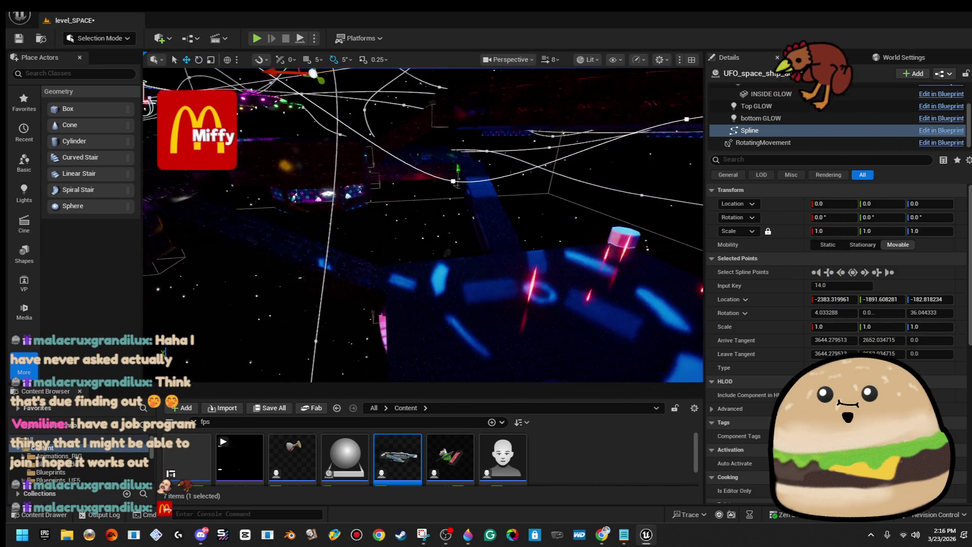
key(w)
key(w)
mouse_move(449, 231)
mouse_down()
mouse_move(553, 217)
mouse_move(532, 213)
mouse_move(528, 176)
mouse_up()
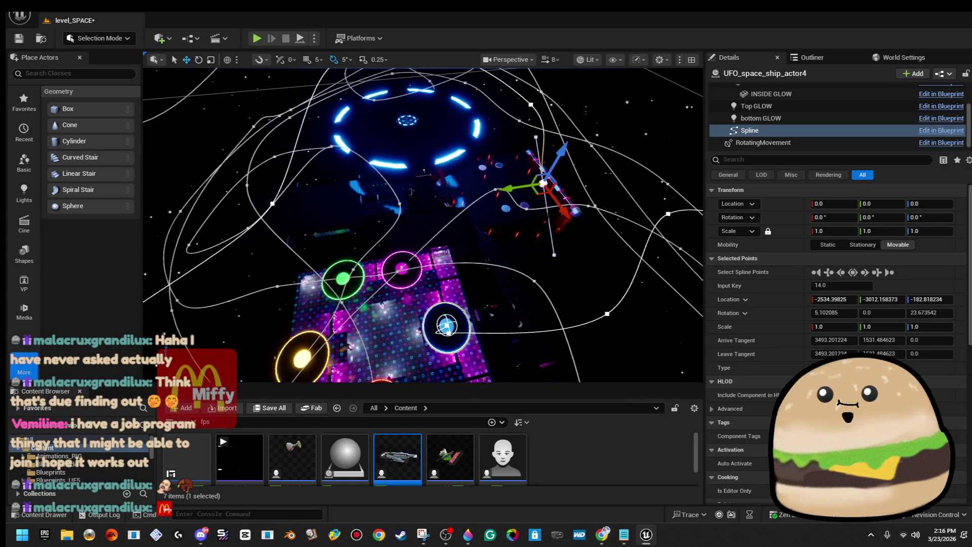
key(e)
mouse_move(520, 223)
mouse_down()
mouse_move(551, 246)
mouse_move(552, 222)
mouse_up()
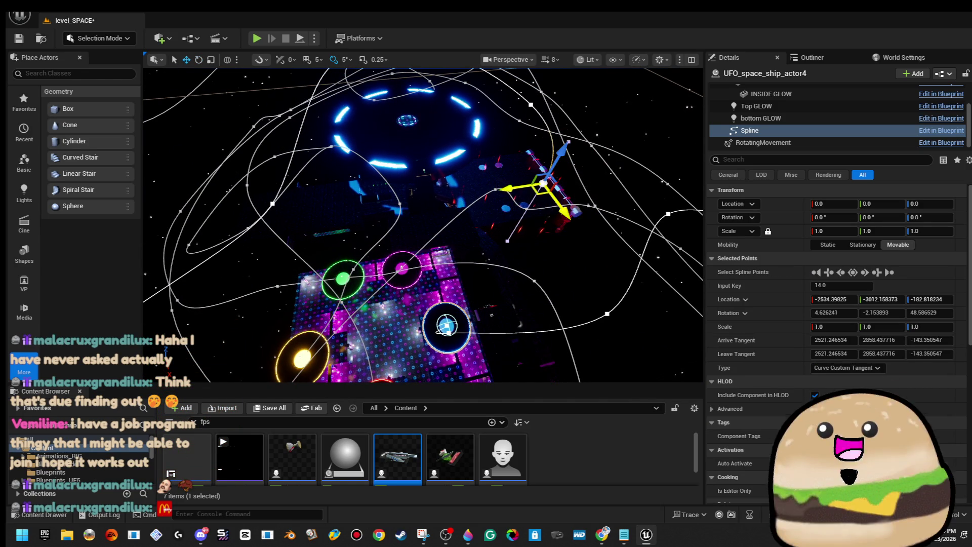
key(w)
Step: Raise another point slightly and move the point near the blue disc up-right
click(299, 260)
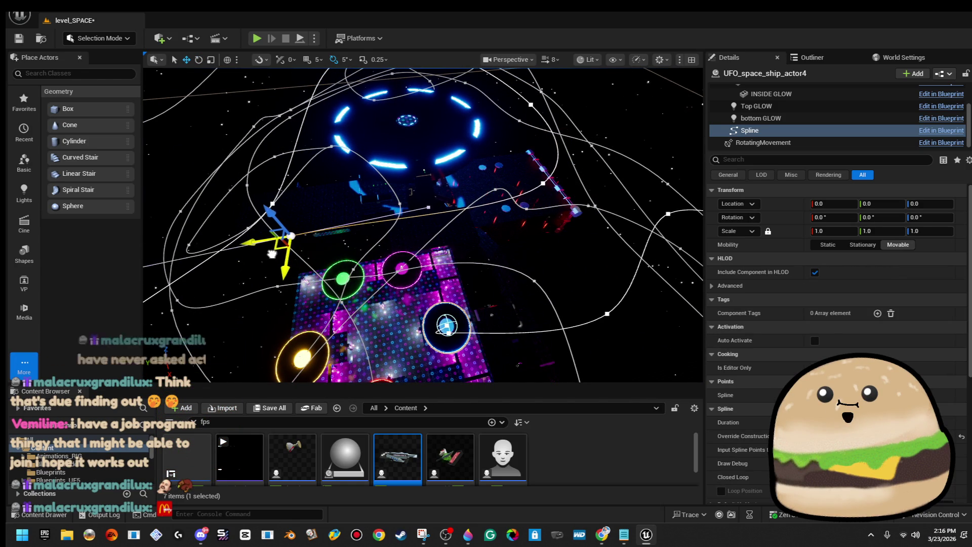
drag(272, 253, 271, 242)
scroll(400, 238, up, 5)
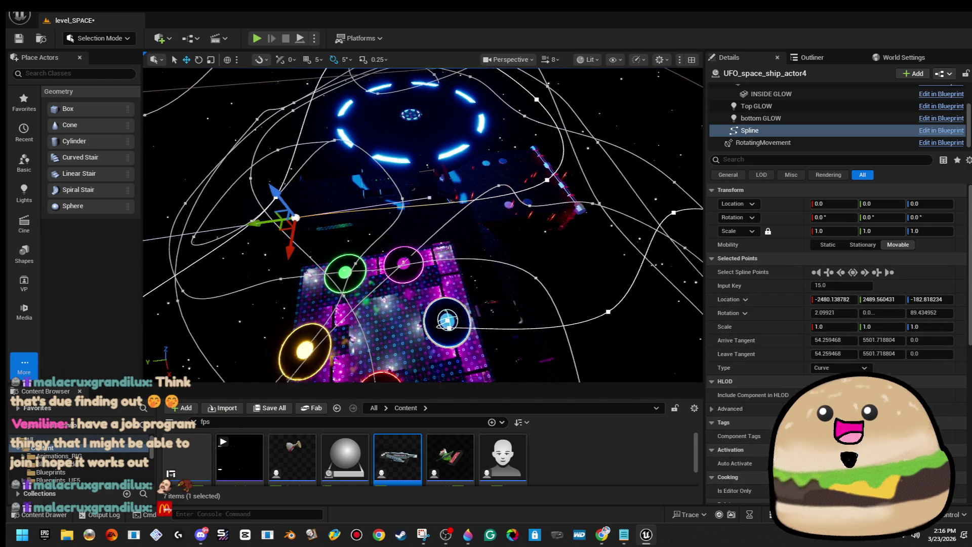
scroll(461, 333, down, 3)
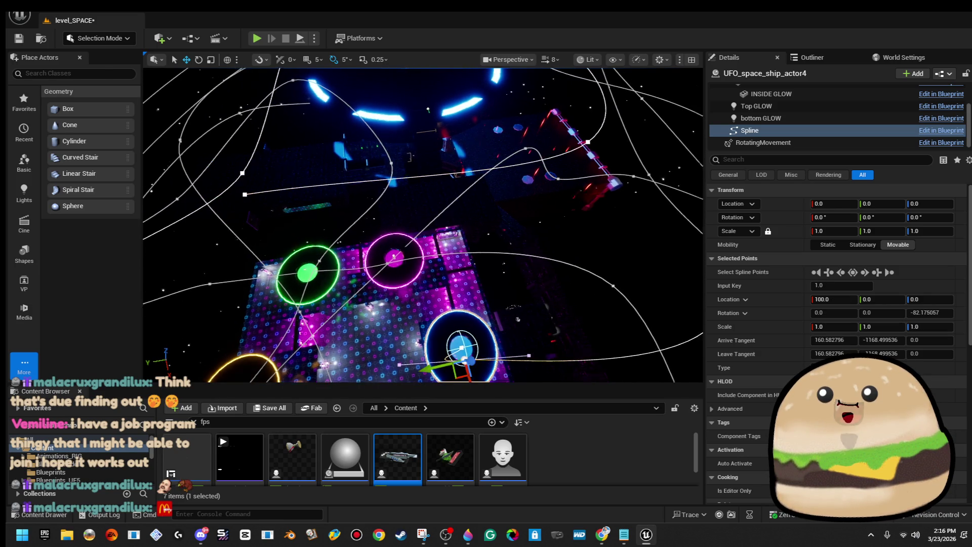
click(461, 333)
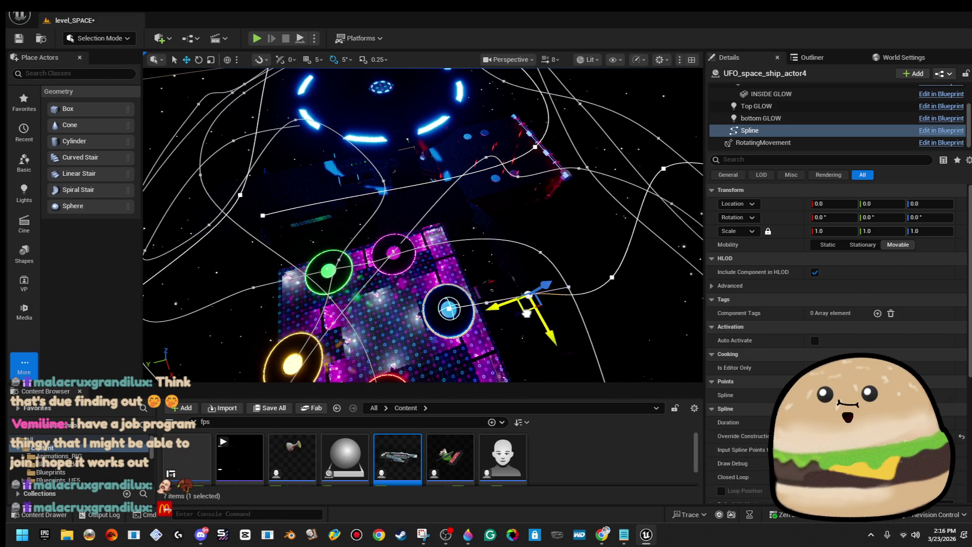
click(527, 312)
mouse_move(527, 312)
mouse_down()
mouse_move(542, 283)
mouse_move(542, 293)
mouse_up()
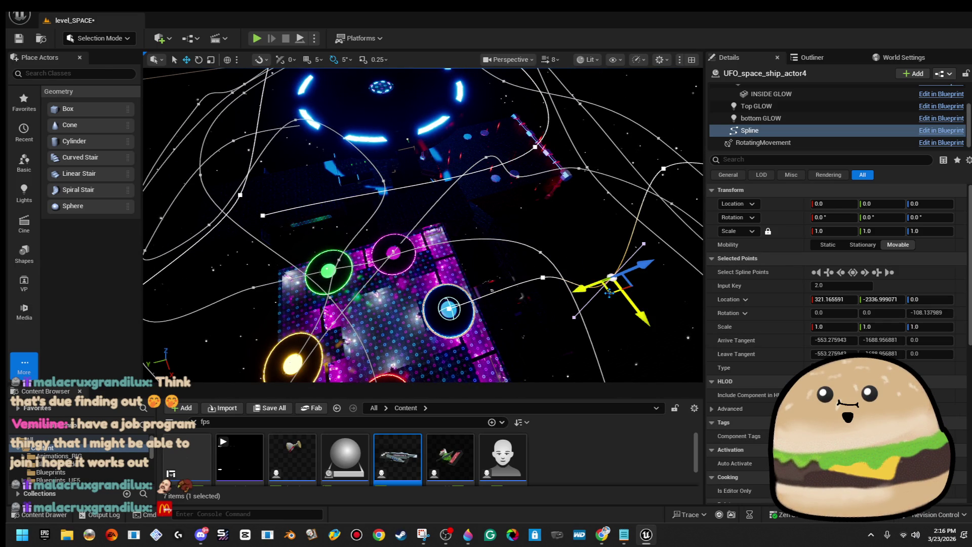
drag(609, 293, 607, 239)
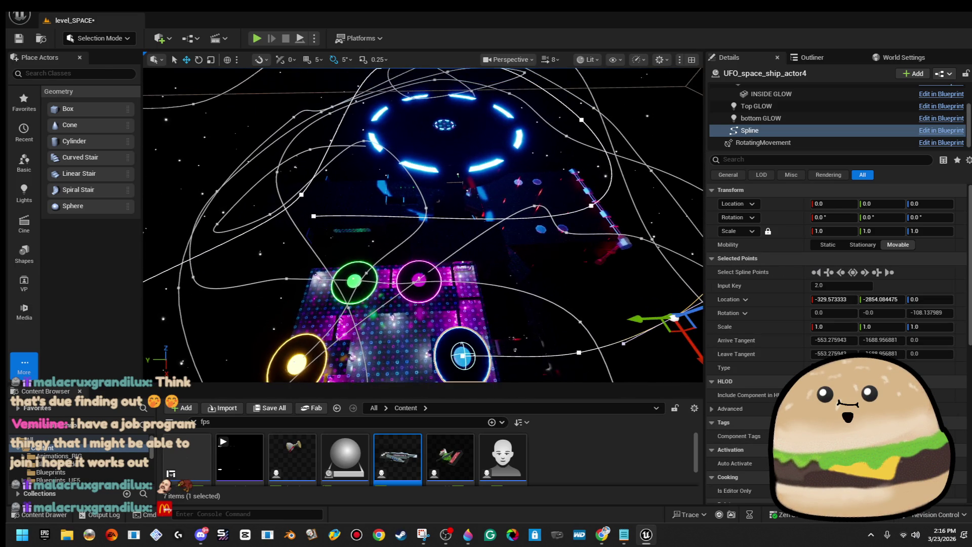
Step: Shift a point and rotate it about -20 degrees, then rotate the next point to bend the curve
drag(356, 213, 356, 213)
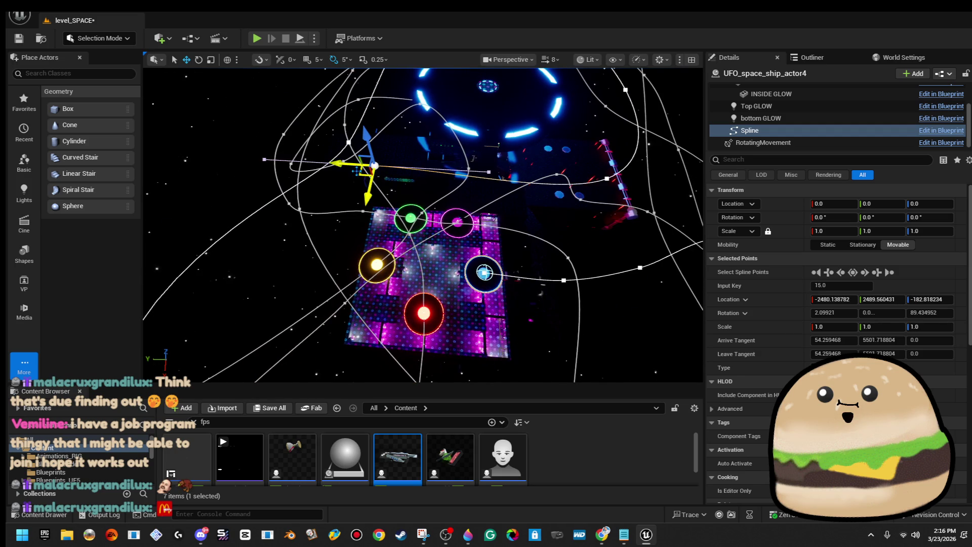
drag(357, 171, 270, 182)
click(223, 207)
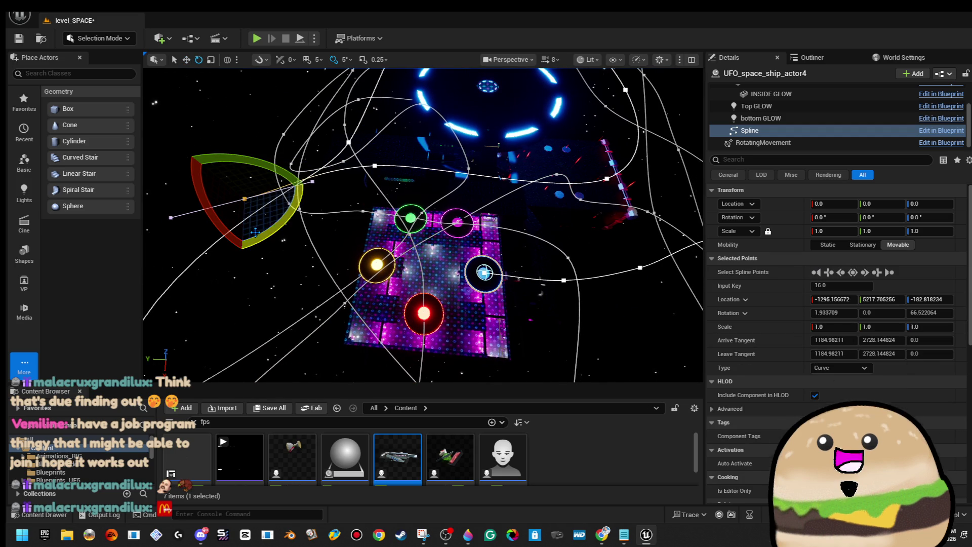
drag(246, 246, 180, 238)
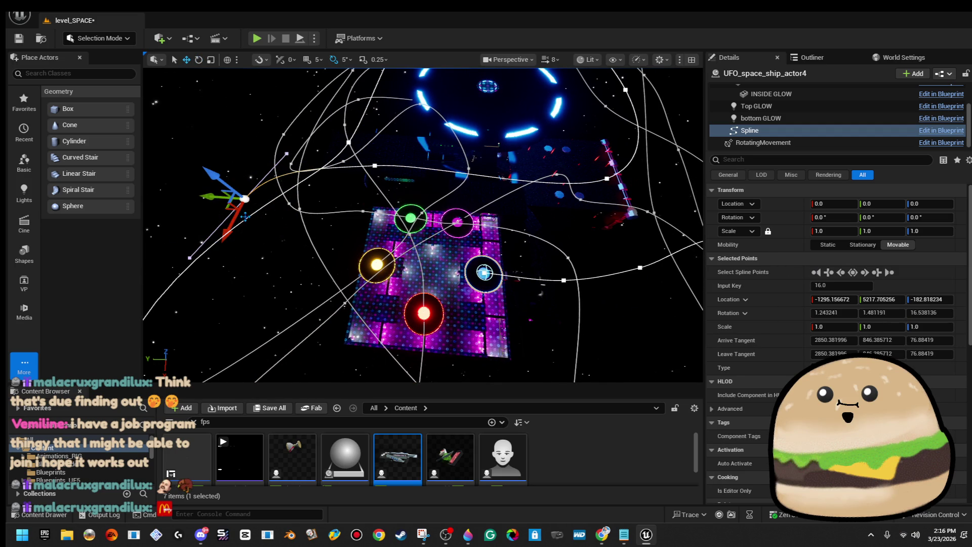
click(314, 264)
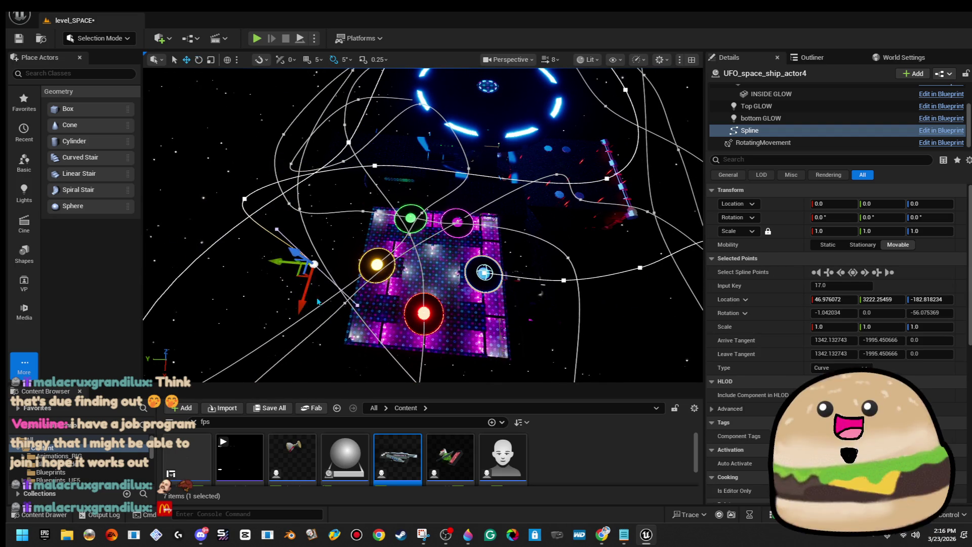
key(e)
mouse_move(358, 269)
mouse_down()
mouse_move(350, 304)
mouse_move(304, 329)
mouse_up()
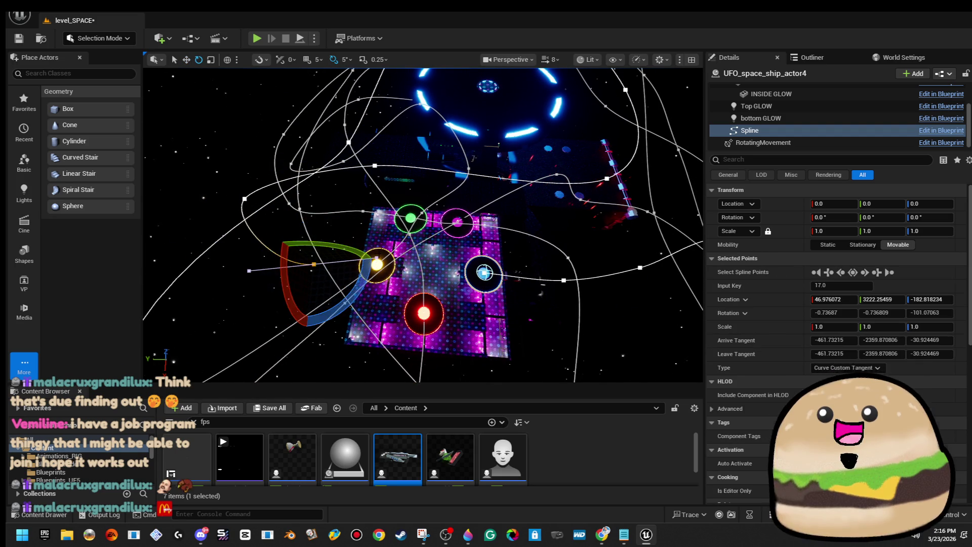
mouse_move(423, 226)
mouse_down()
mouse_move(423, 193)
mouse_move(400, 202)
mouse_up()
mouse_move(413, 285)
mouse_down()
mouse_move(400, 322)
mouse_move(413, 285)
mouse_up()
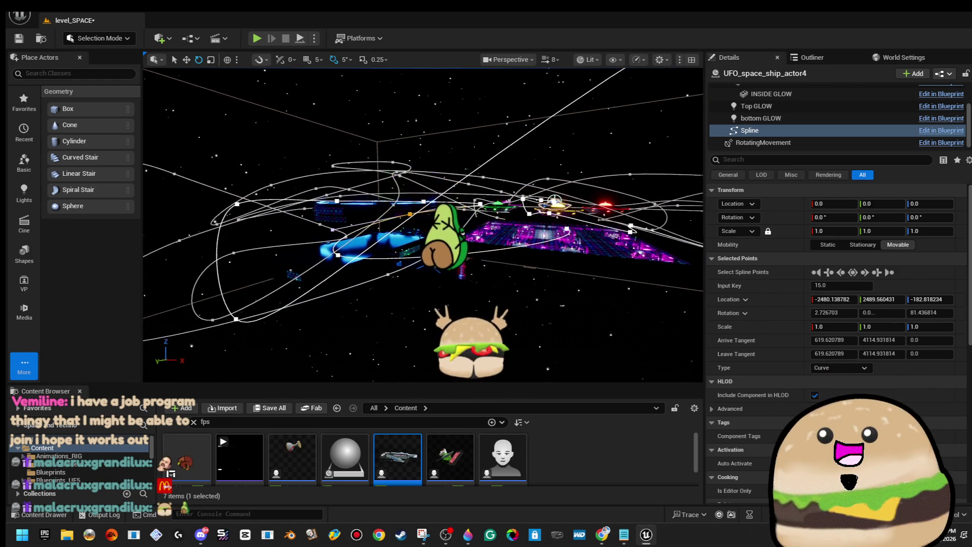
drag(448, 221, 439, 153)
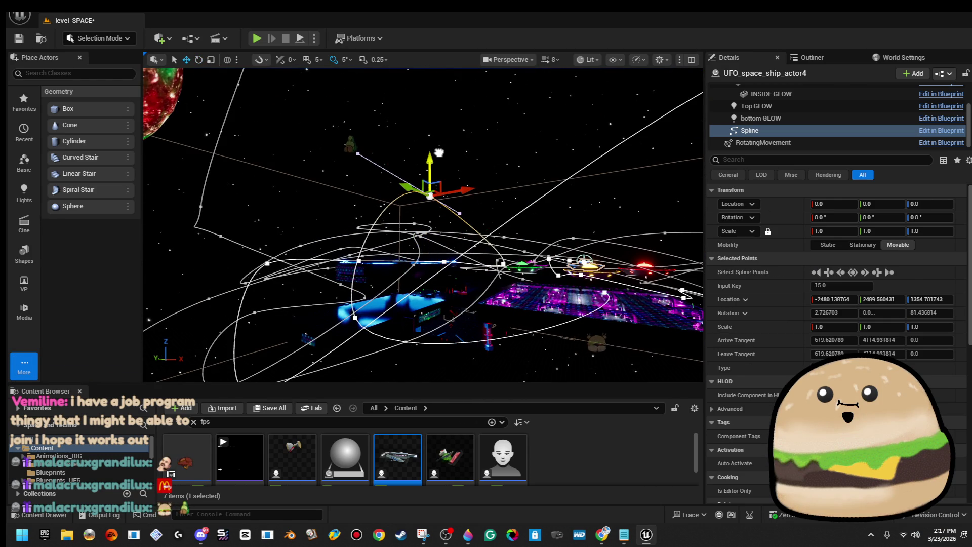
drag(423, 225, 423, 225)
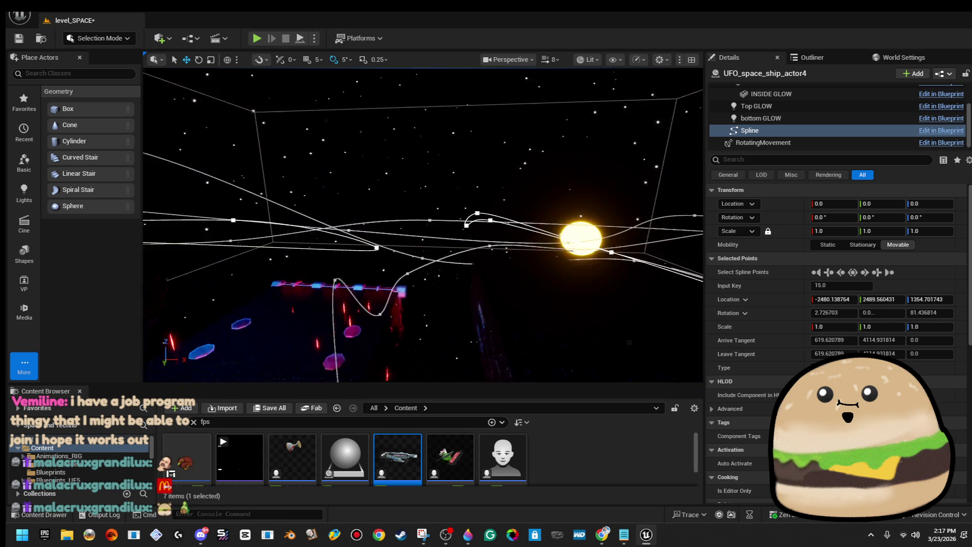
drag(374, 346, 384, 330)
click(384, 330)
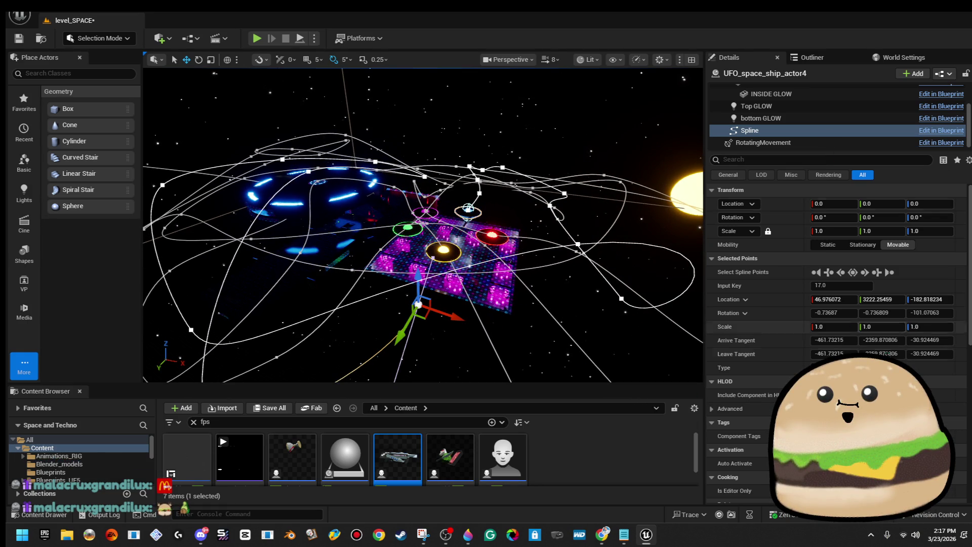
Step: Select the UFO_space_ship_actor4 actor itself and enter 300 for its Speed On Spline
scroll(836, 304, down, 5)
scroll(836, 304, down, 3)
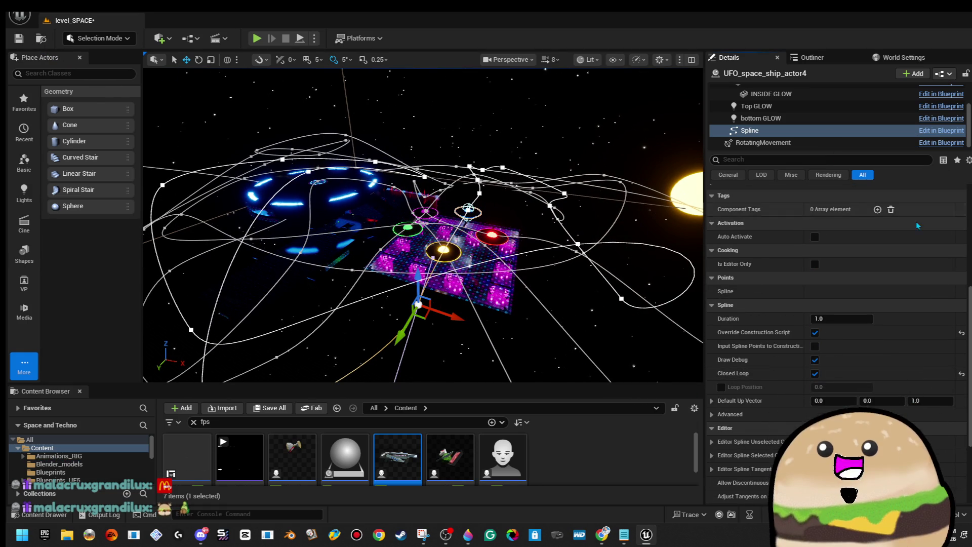
scroll(790, 117, up, 3)
click(756, 114)
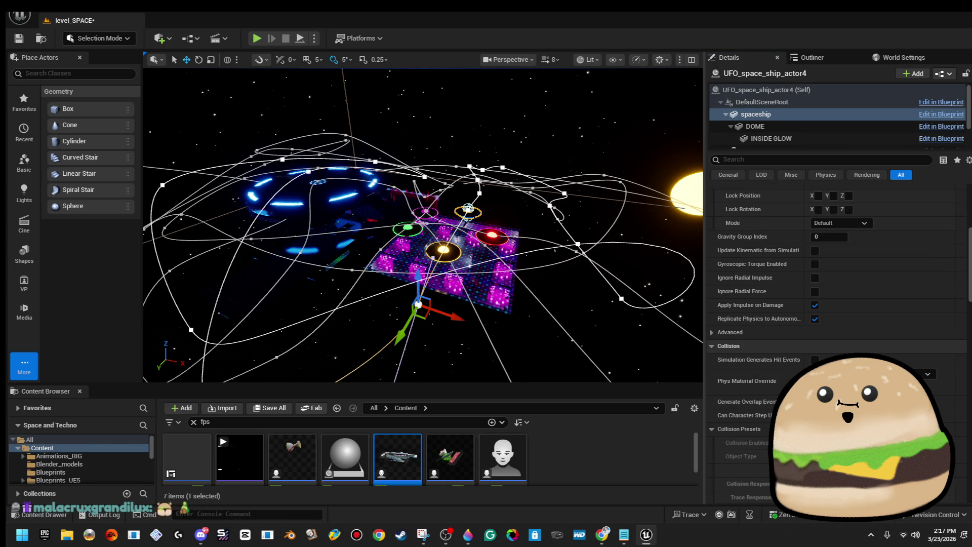
click(767, 89)
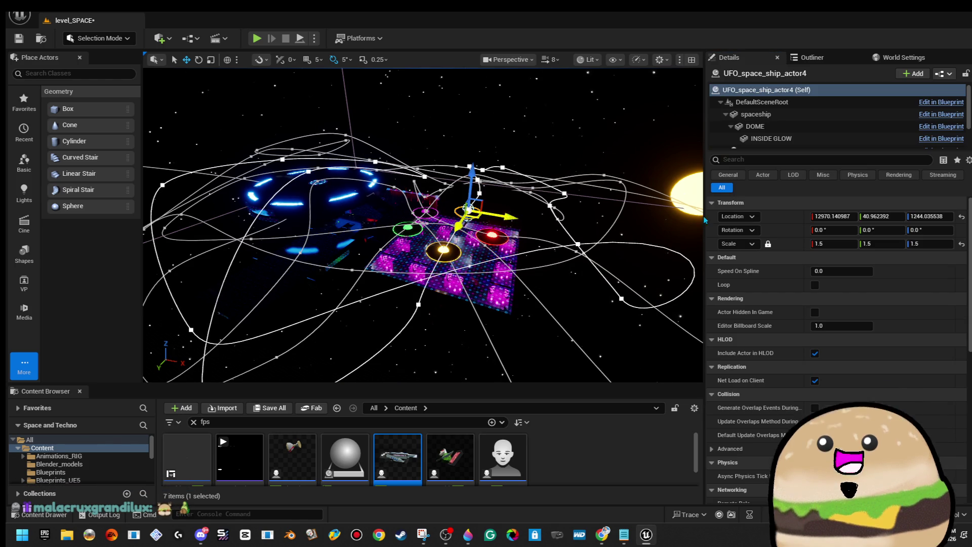
scroll(881, 134, down, 2)
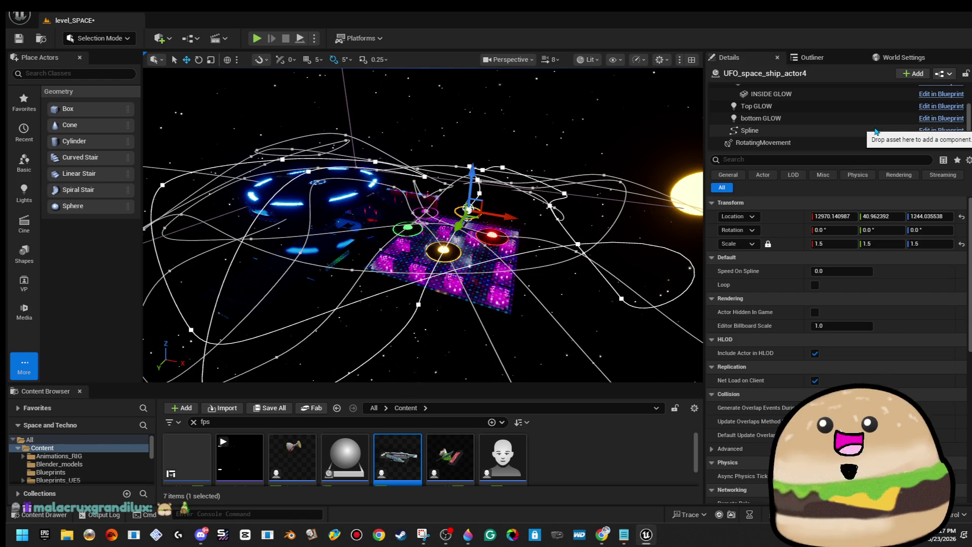
scroll(878, 133, up, 3)
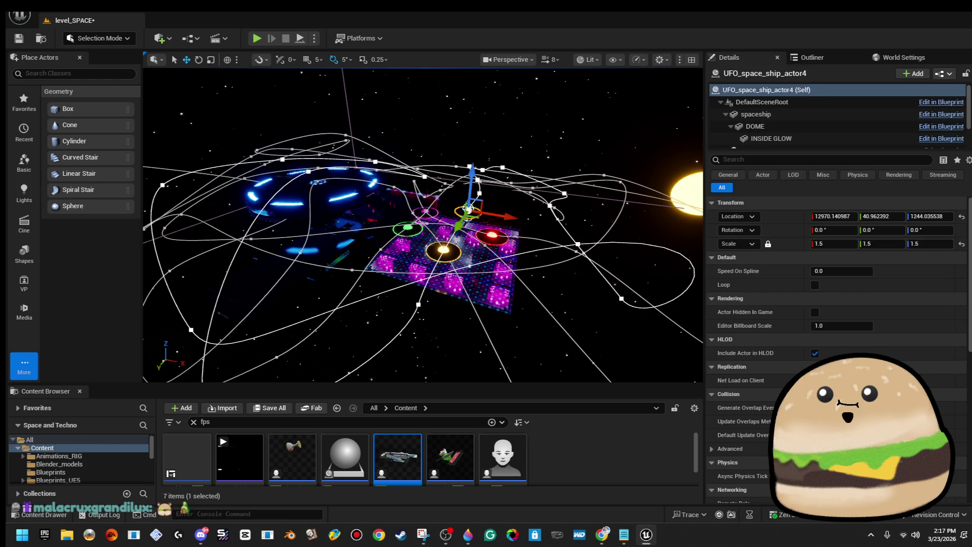
click(871, 271)
text(300)
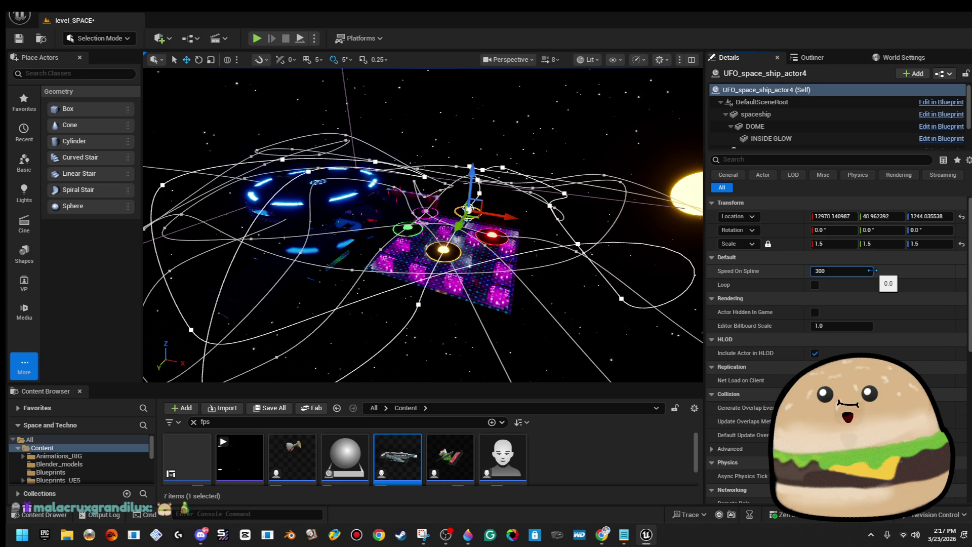
key(Return)
key(Return)
Step: Save the level, run a quick Play From Here test at the UFO, then stop it
click(19, 38)
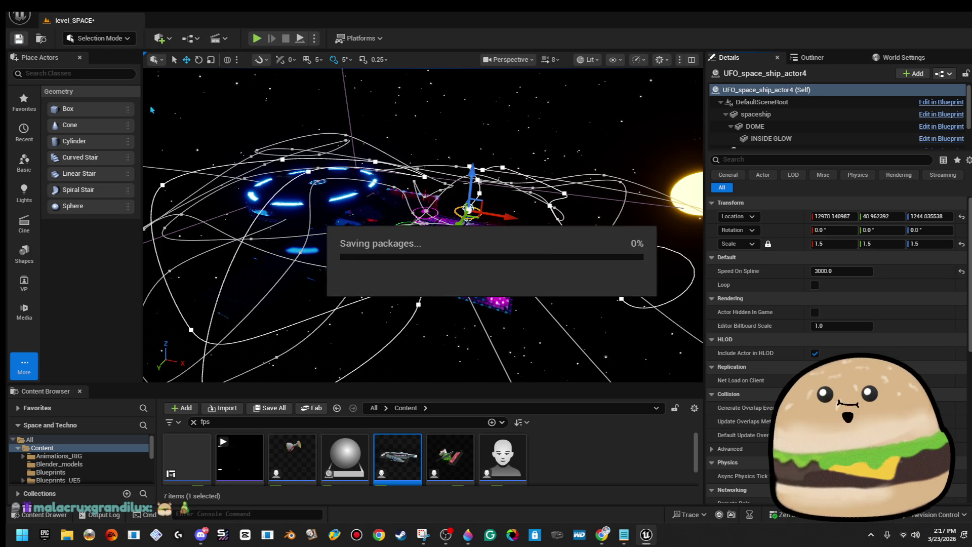
key(f)
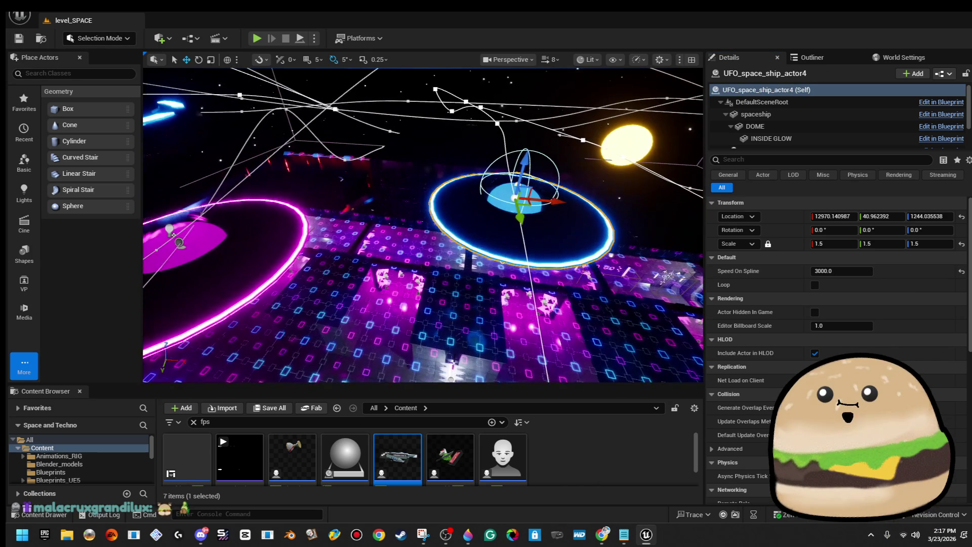
right_click(415, 212)
click(536, 514)
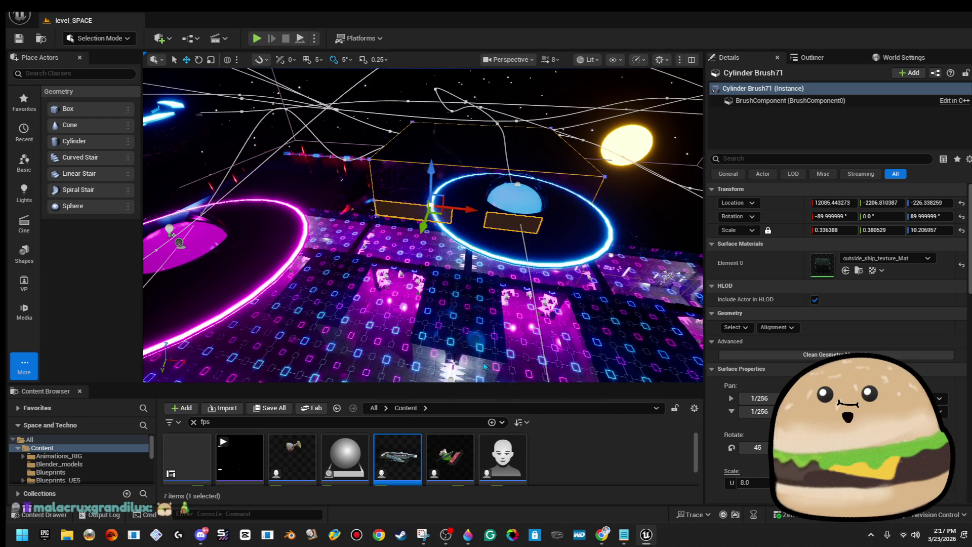
key(Escape)
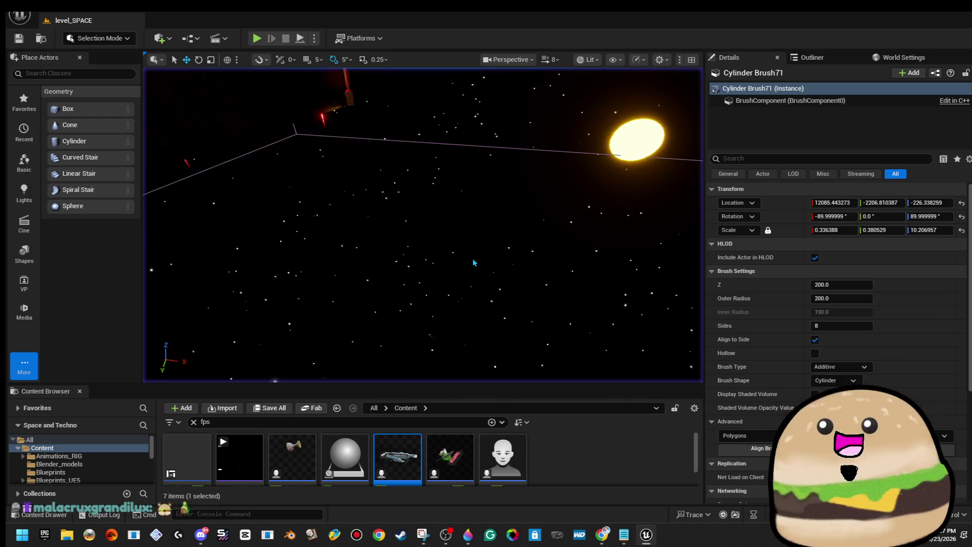
Step: Start Play From Here again from the neon platform
drag(430, 238, 429, 238)
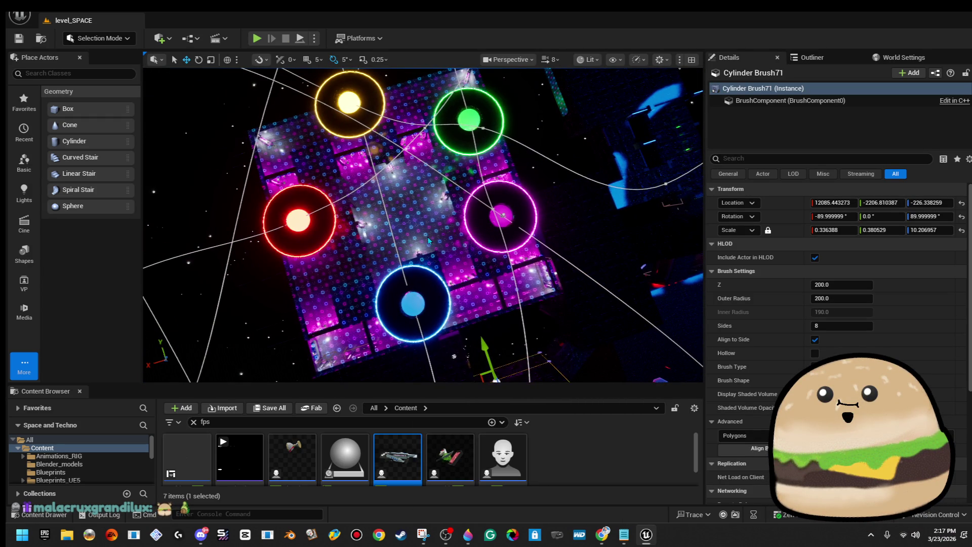
right_click(428, 241)
click(506, 504)
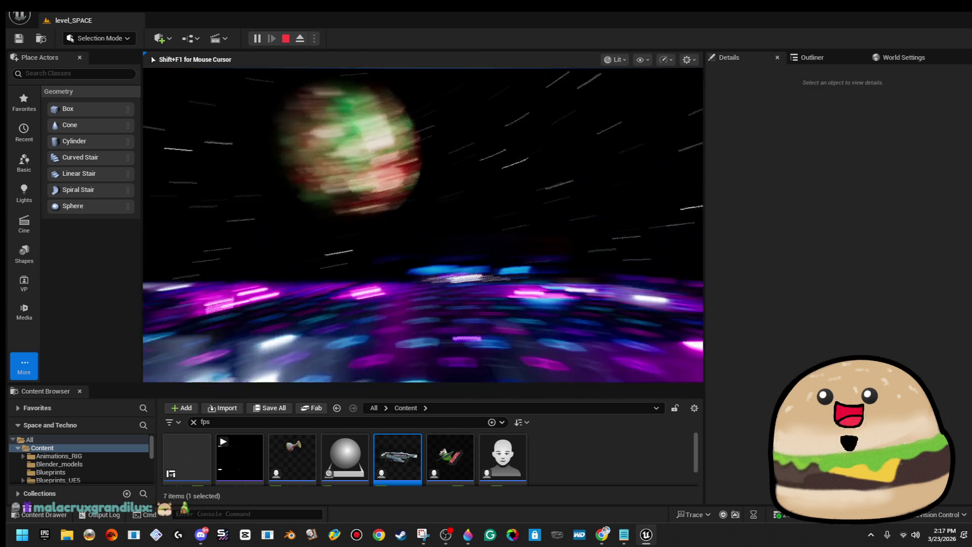
Step: Watch the UFO test flight in fullscreen with F11, then restore the editor layout
key(F11)
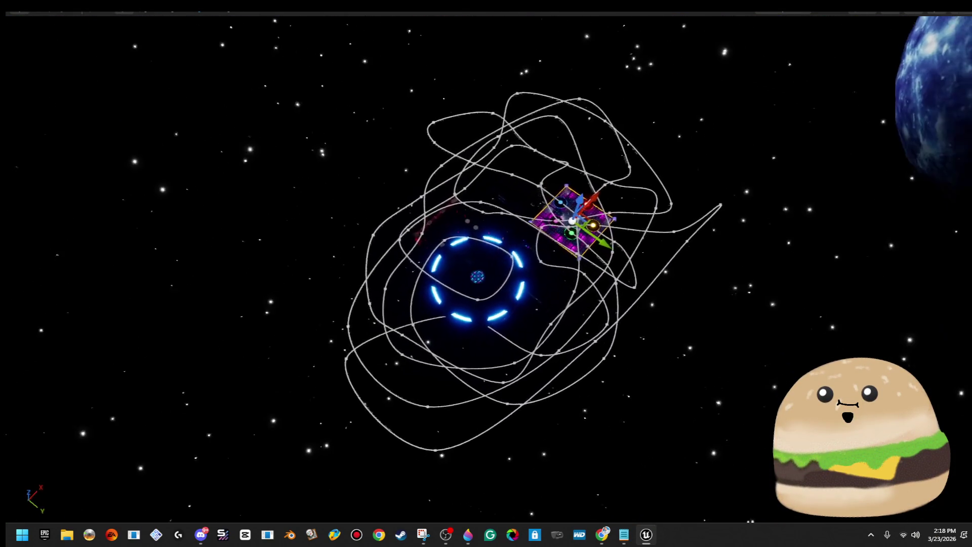
key(F11)
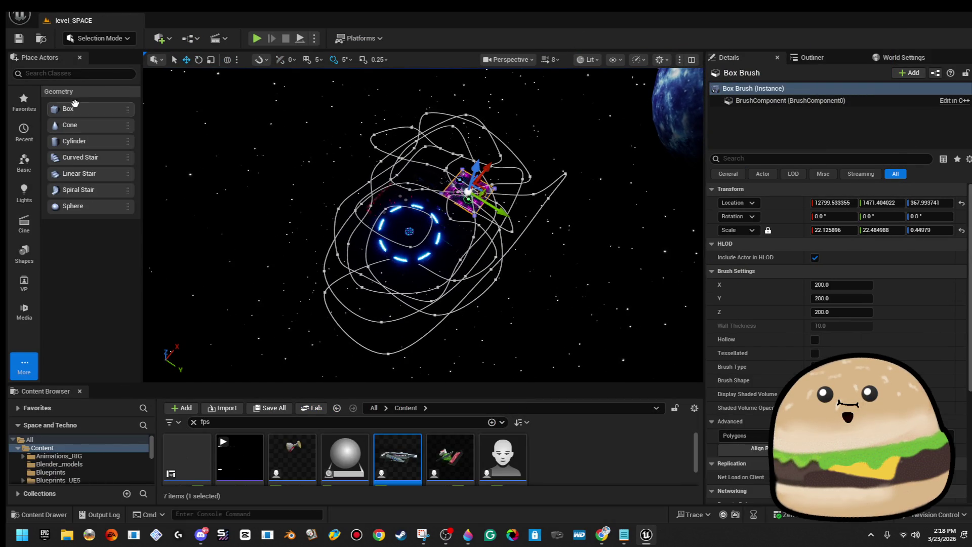
Step: Search 'cull' in Place Actors and drop a Cull Distance Volume into the level
click(84, 74)
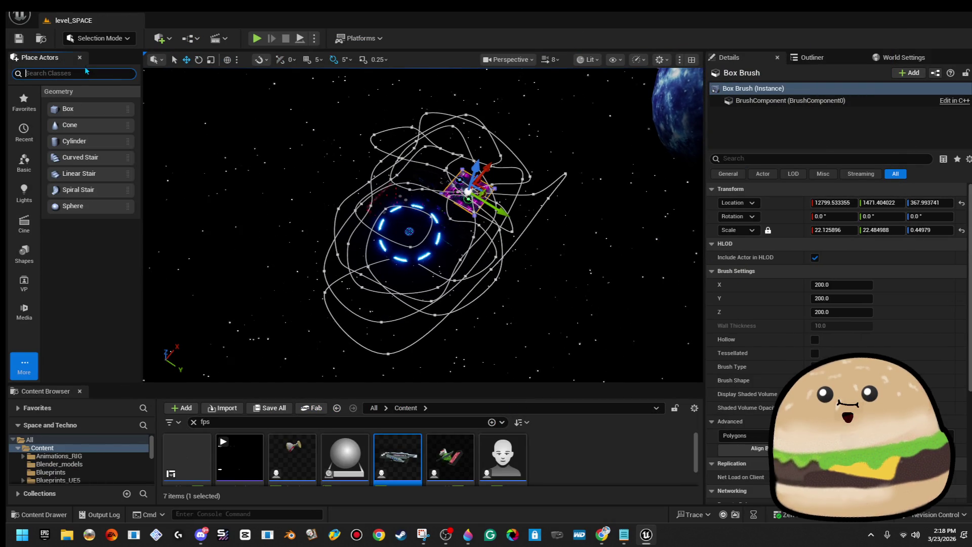
text(cull)
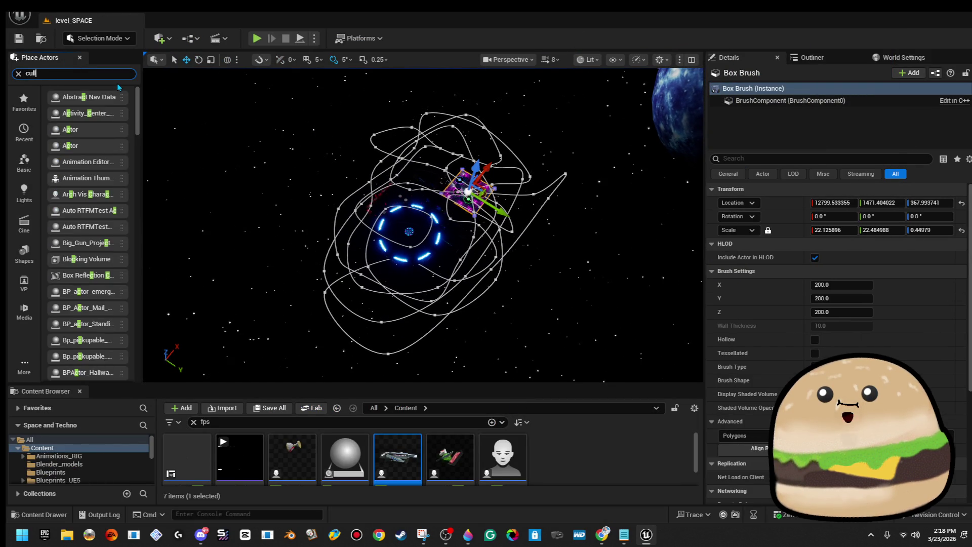
mouse_move(111, 91)
mouse_down()
mouse_move(304, 152)
mouse_move(467, 218)
mouse_move(449, 220)
mouse_move(461, 230)
mouse_move(512, 211)
mouse_move(454, 221)
mouse_move(452, 231)
mouse_move(441, 203)
mouse_move(430, 218)
mouse_move(388, 195)
mouse_up()
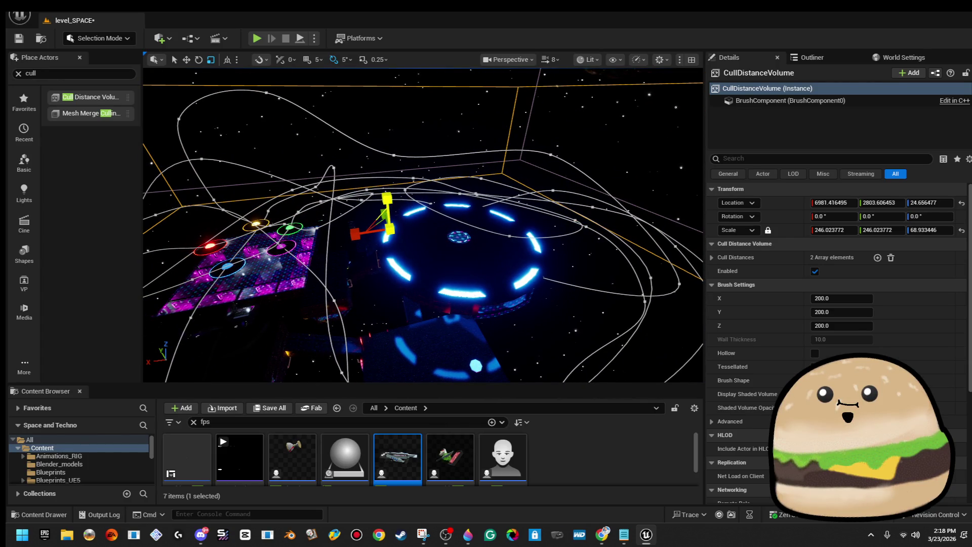
click(789, 103)
key(Escape)
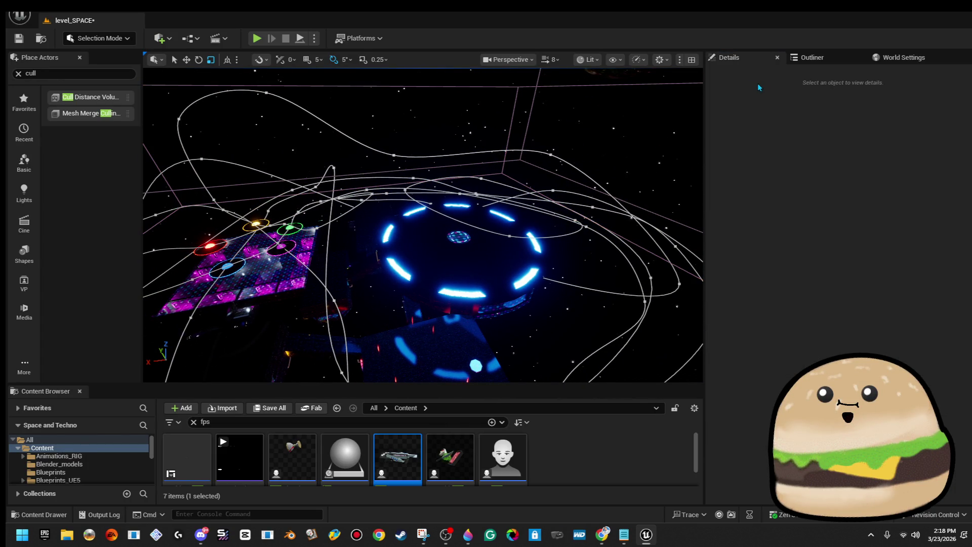
key(ctrl+z)
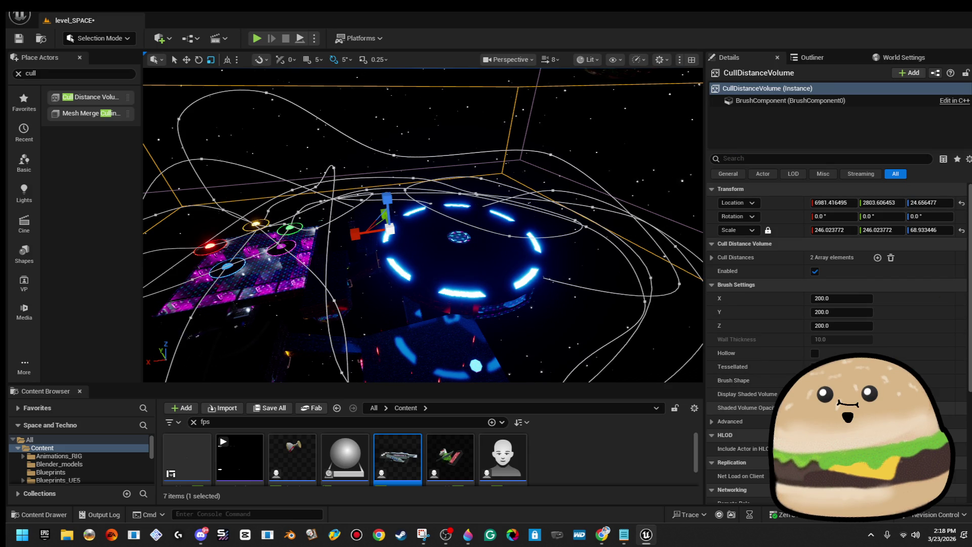
scroll(836, 335, down, 7)
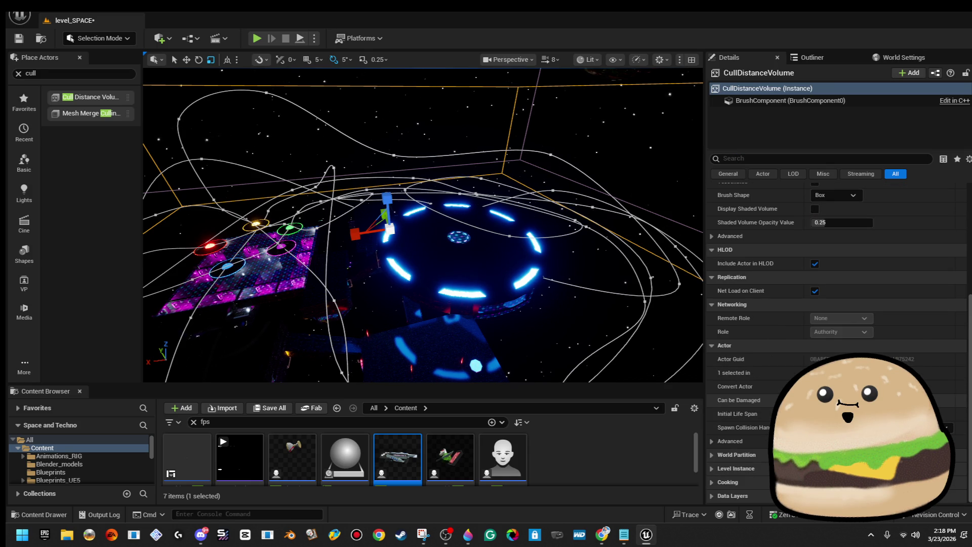
scroll(836, 334, up, 6)
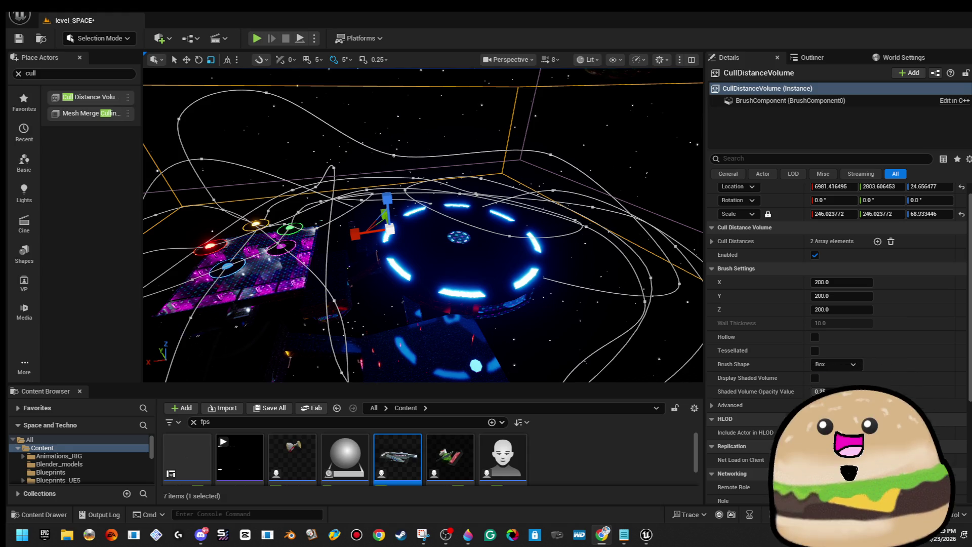
mouse_move(597, 246)
mouse_down()
mouse_move(501, 203)
mouse_move(496, 147)
mouse_move(476, 173)
mouse_move(502, 197)
mouse_up()
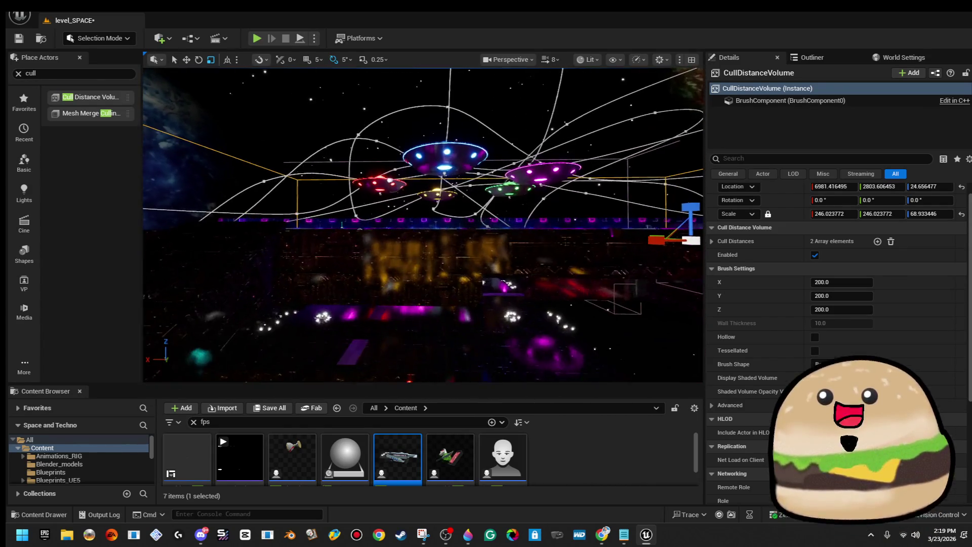
Step: Fly the viewport through the level toward the magenta wall
key(w)
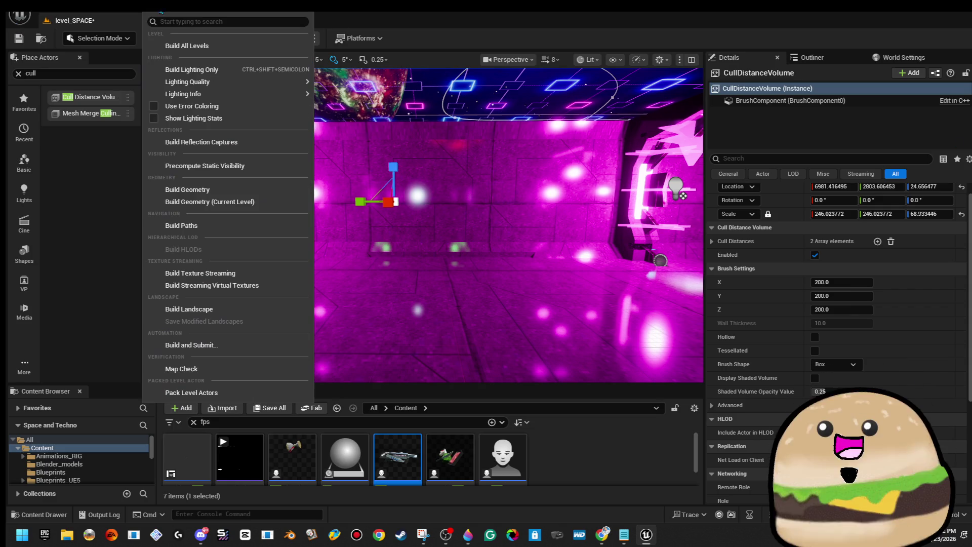
Step: Run Map Check, select the Gun_small_1_spinning missing-mesh warning, and close the Message Log
click(178, 46)
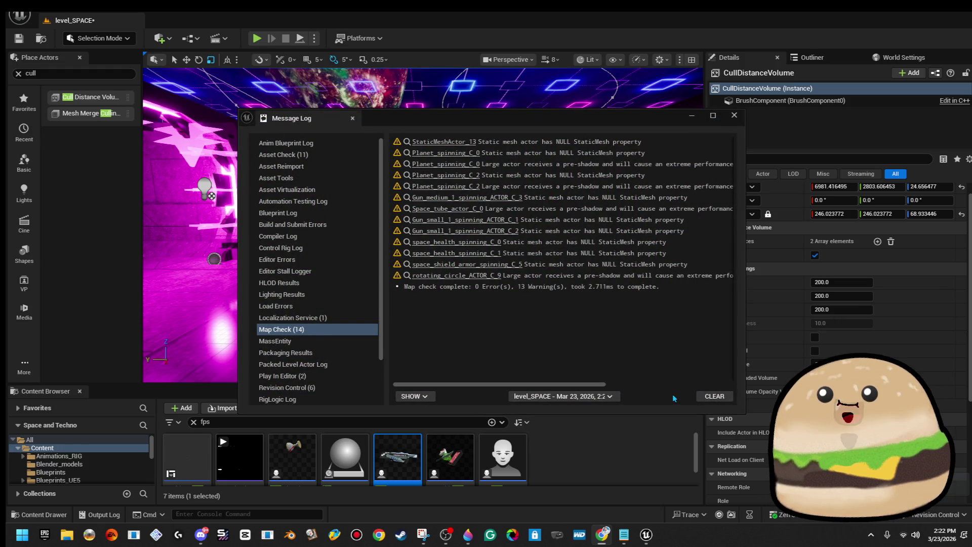
click(461, 231)
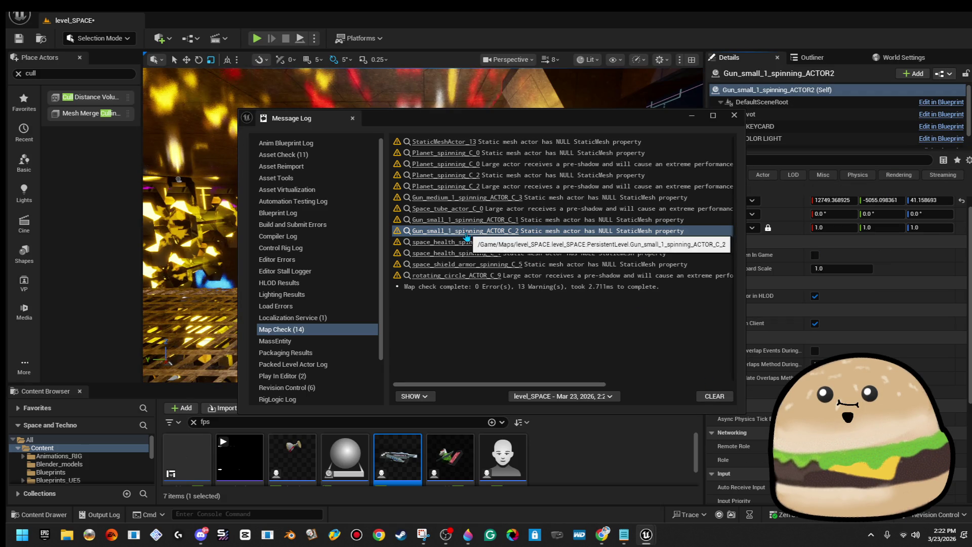
click(735, 115)
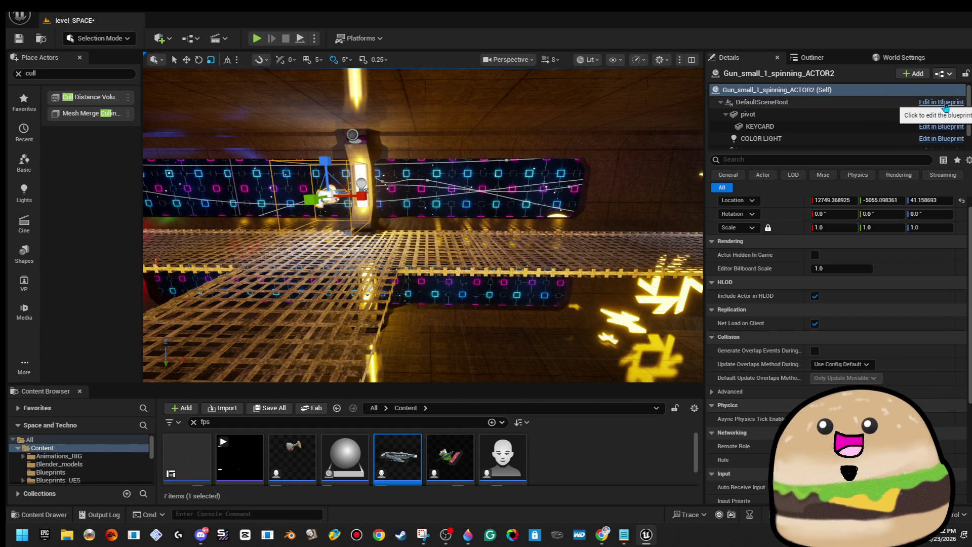
Step: Play the level from the chosen floor spot with Play From Here, then stop the test with Escape
right_click(264, 313)
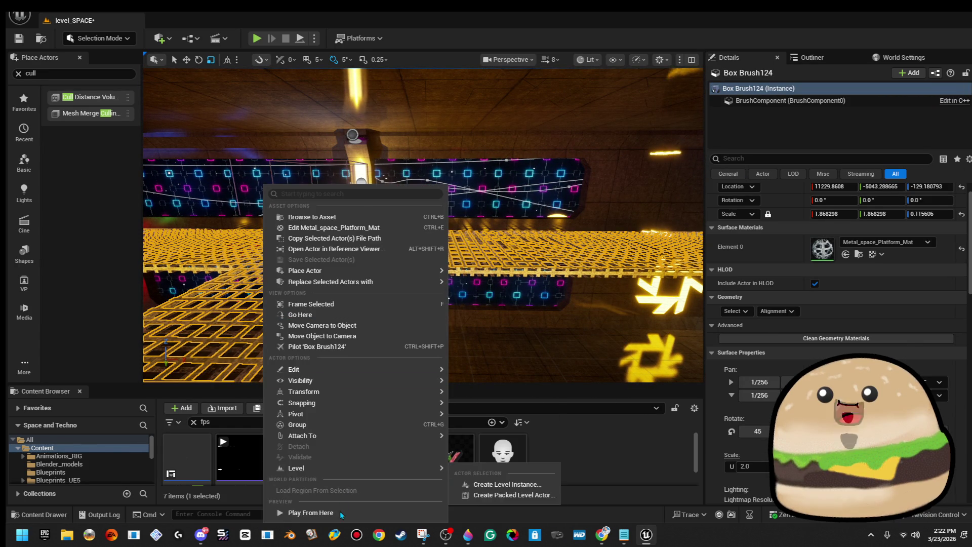
click(311, 513)
click(374, 290)
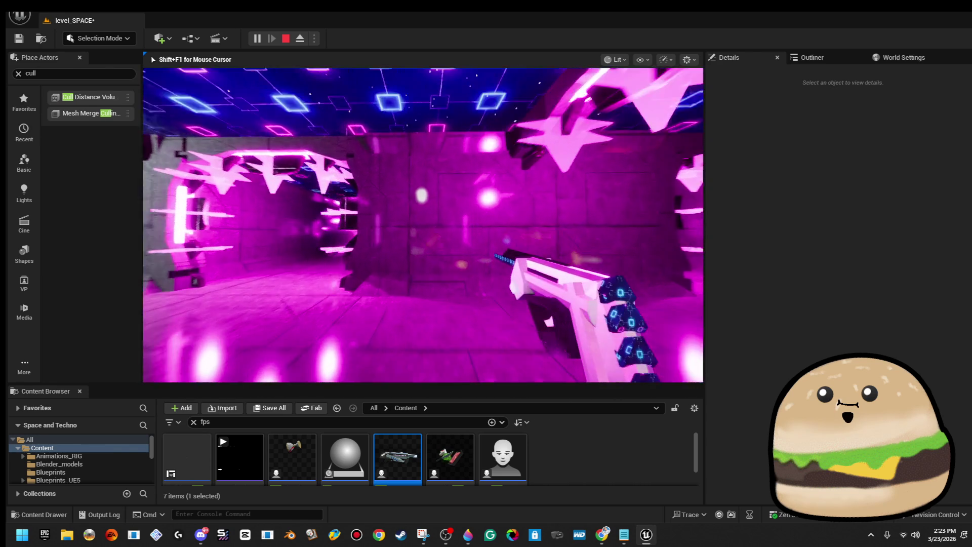
key(Escape)
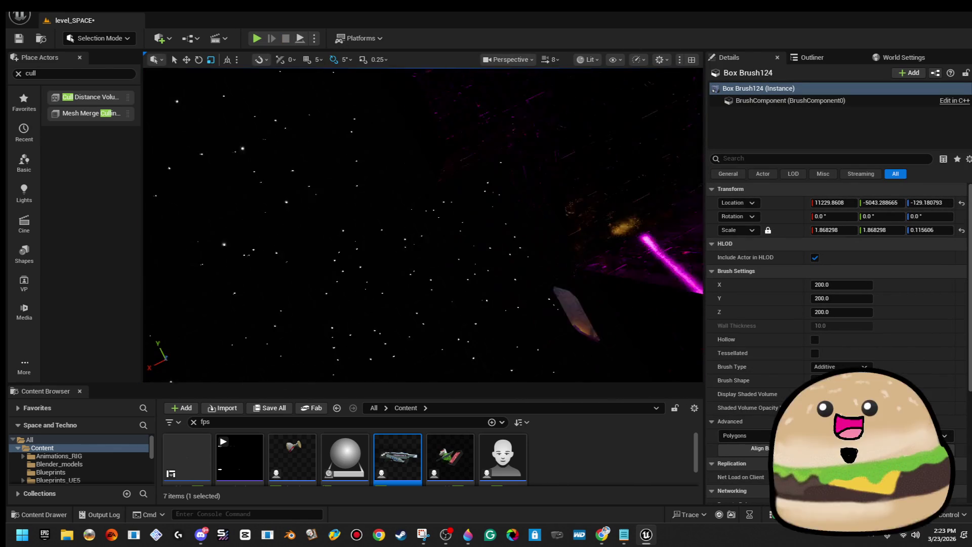
Step: Frame the selected floor brush and fly through the level, then save level_SPACE and close the editor
key(f)
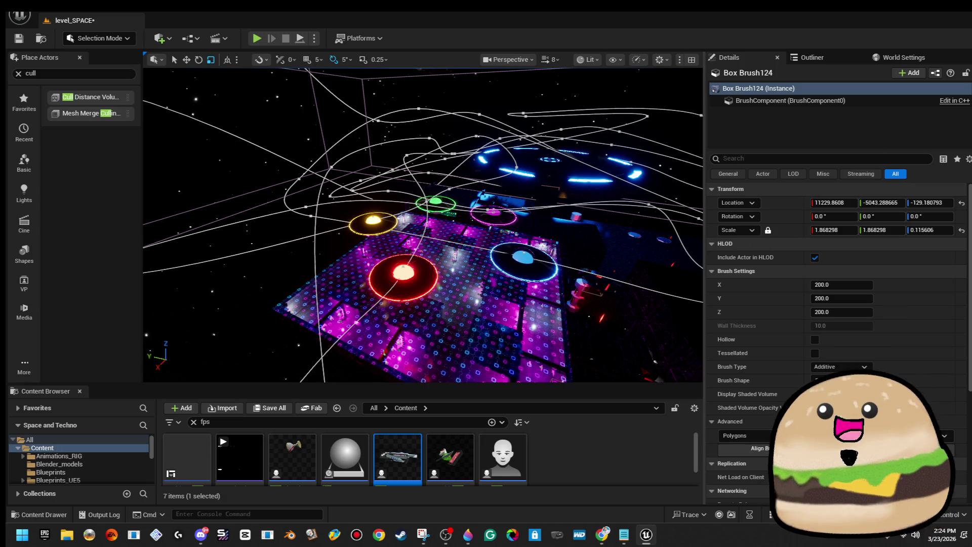
mouse_move(637, 206)
mouse_down()
mouse_move(633, 167)
mouse_move(598, 152)
mouse_move(547, 81)
mouse_up()
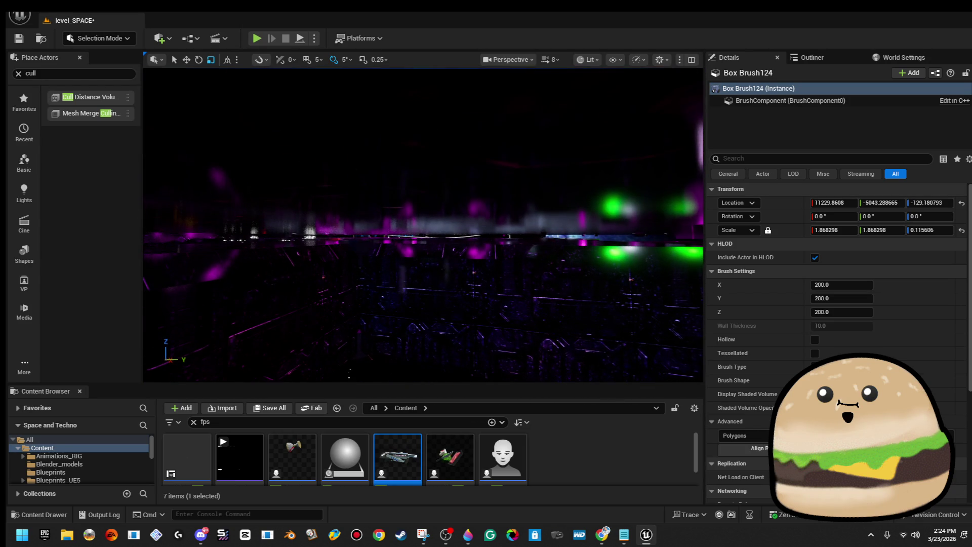
key(ctrl+s)
click(519, 384)
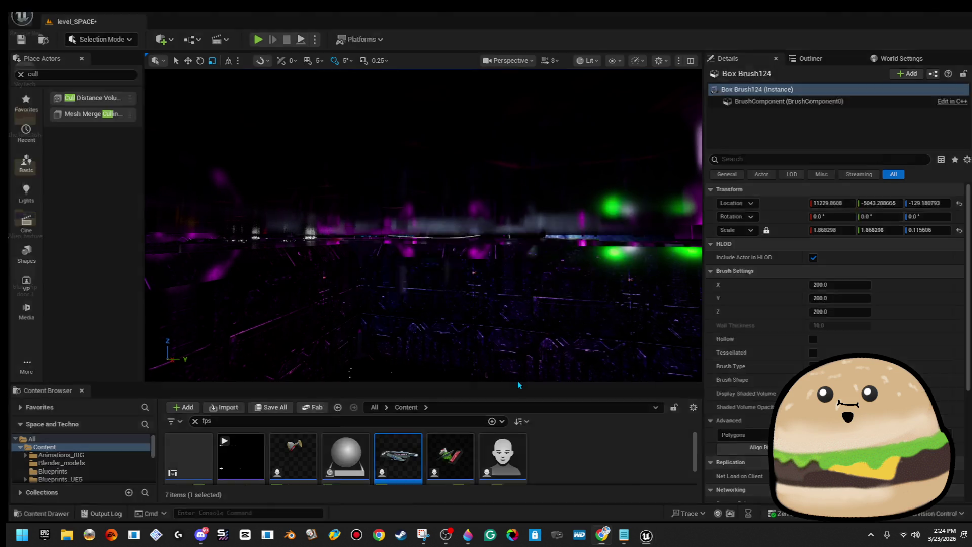
Step: Select the Space and Techno project under Recent on File Explorer's Home page
click(423, 534)
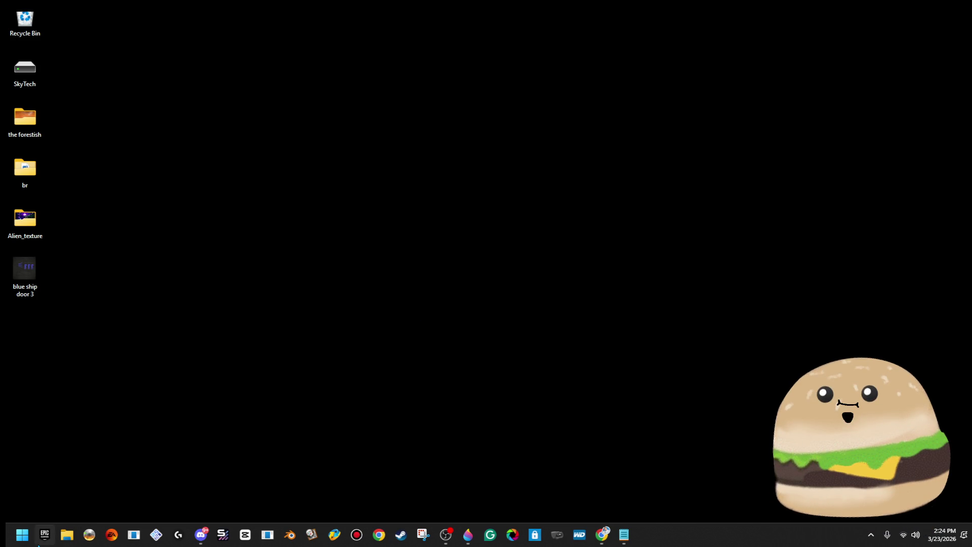
click(60, 542)
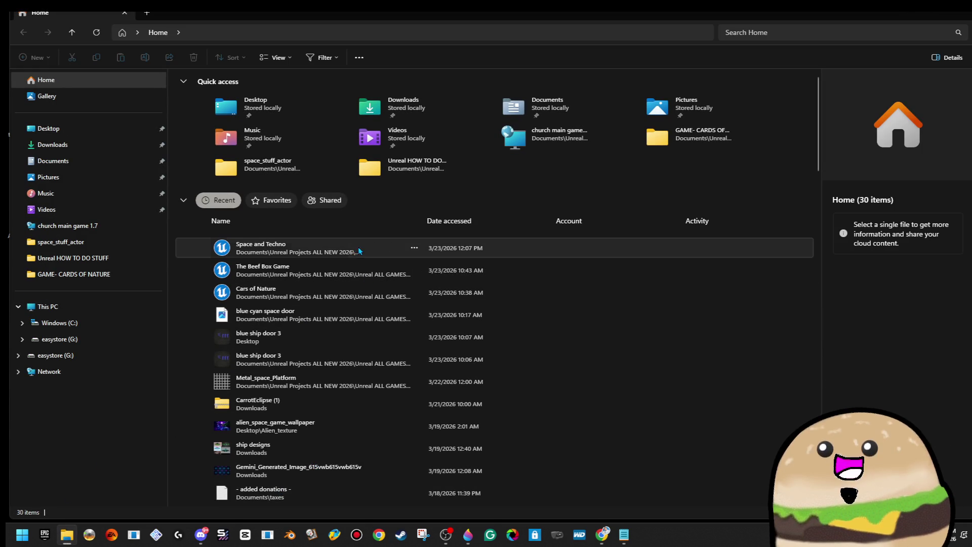
click(348, 250)
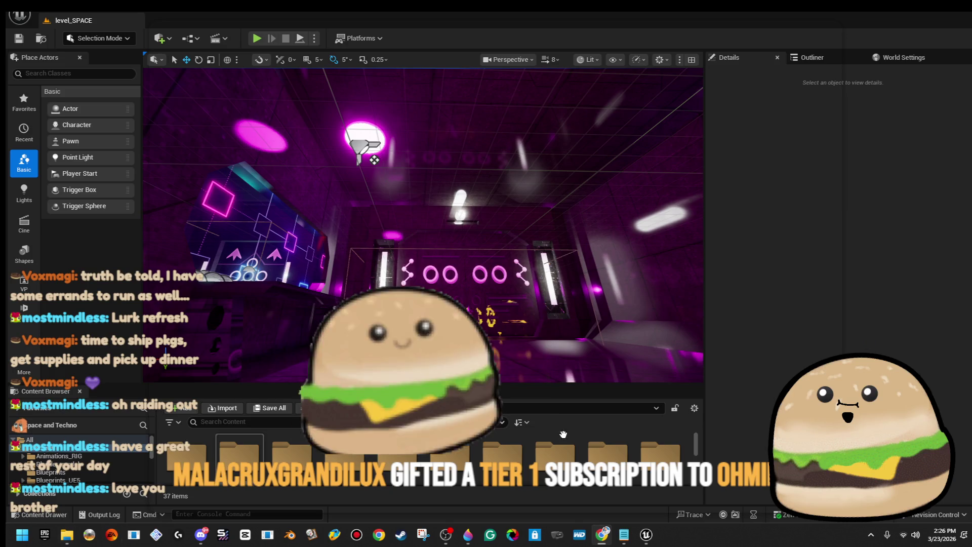
Step: Change the donor's gifted subs count from 3 to 4 in Notepad, then minimize Notepad
click(624, 534)
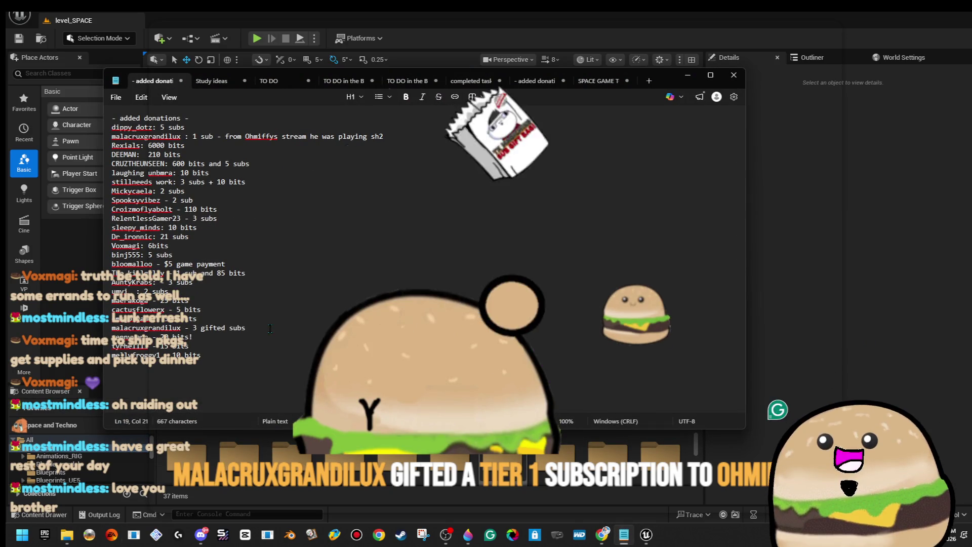
click(197, 328)
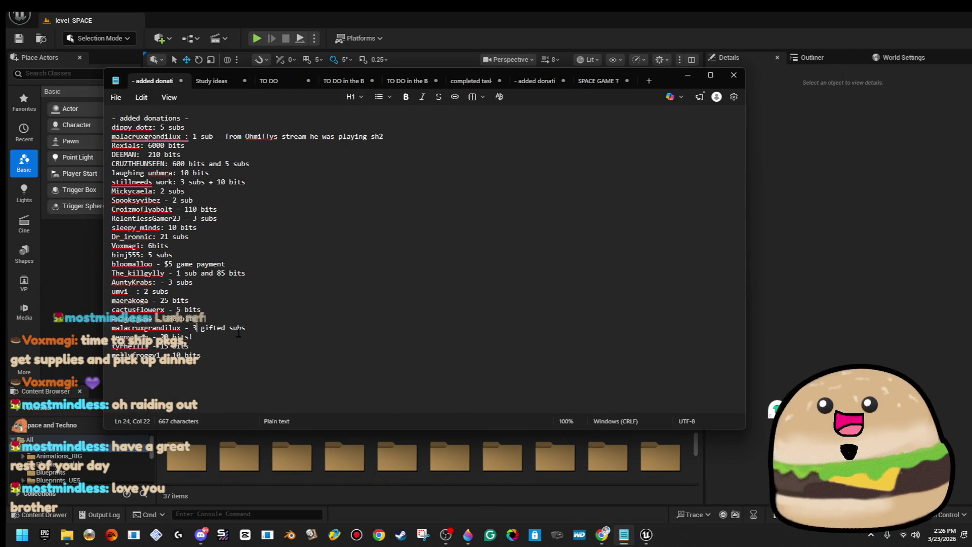
key(BackSpace)
text(4)
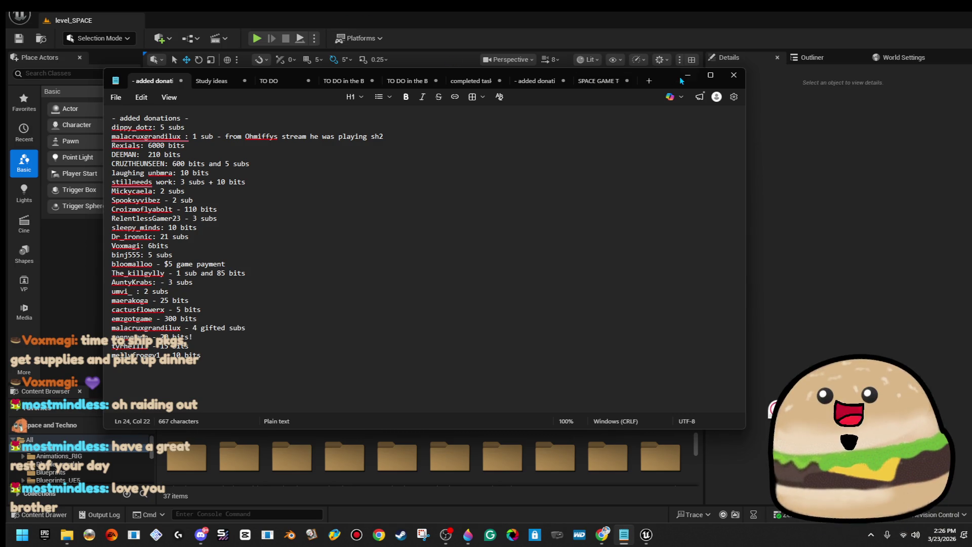
click(688, 75)
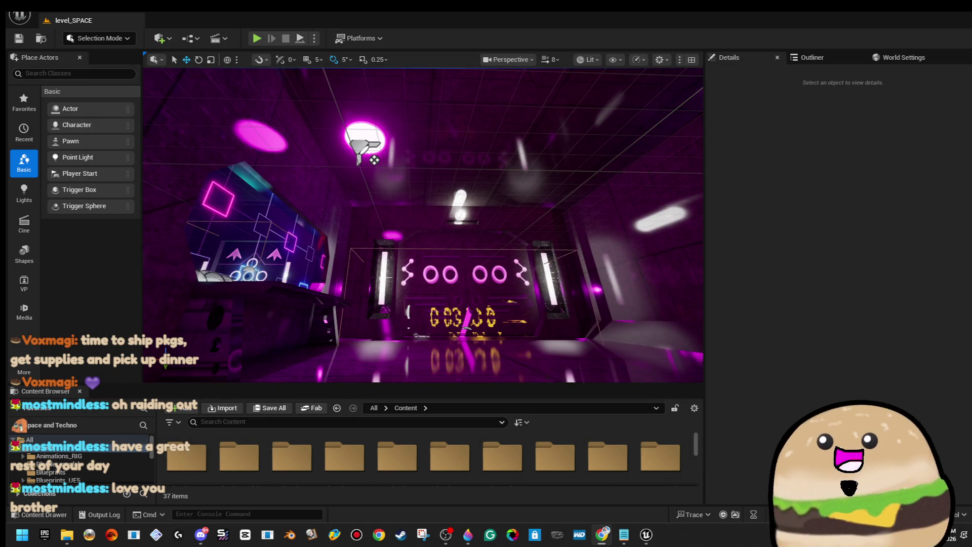